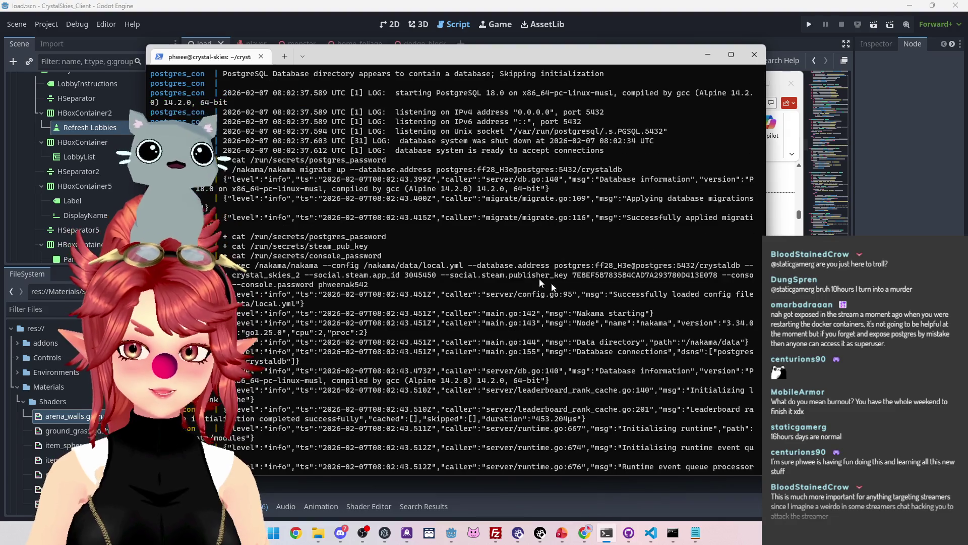
Step: Review the Nakama startup output, highlighting the Steam arguments and the nakama exec command
{"action": "left_click_drag", "start_coordinate": [450, 217], "coordinate": [589, 218]}
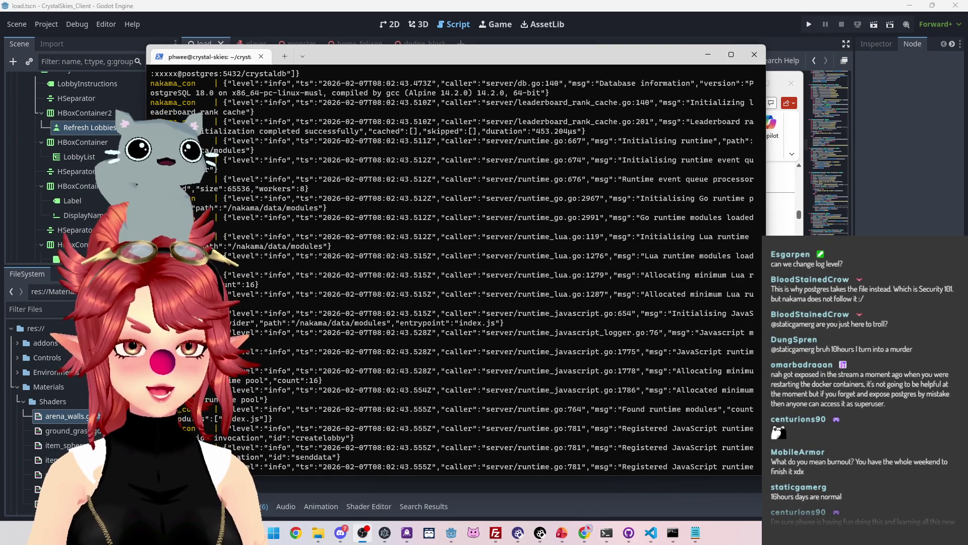
{"action": "scroll", "coordinate": [467, 159], "scroll_direction": "up", "scroll_amount": 1}
{"action": "scroll", "coordinate": [360, 110], "scroll_direction": "up", "scroll_amount": 4}
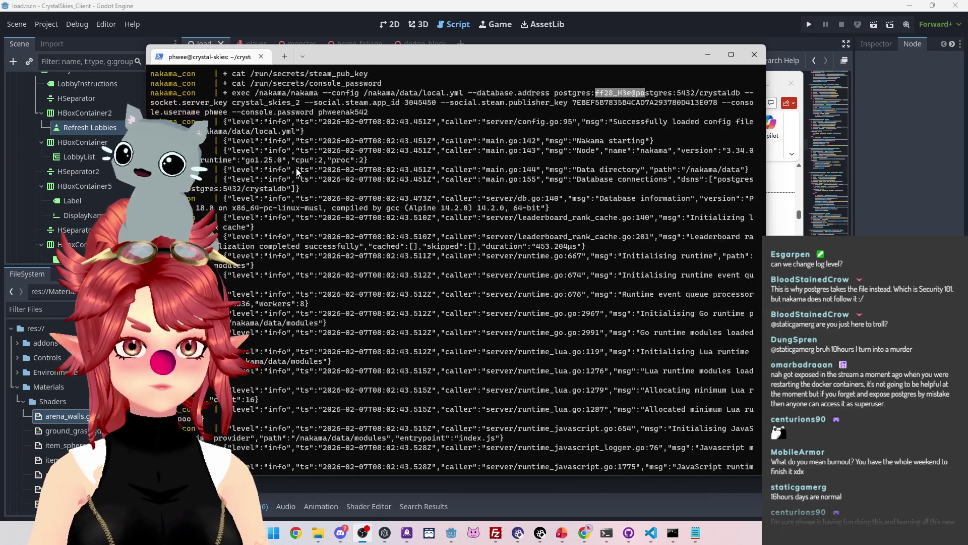
{"action": "left_click_drag", "start_coordinate": [222, 124], "coordinate": [439, 124]}
{"action": "left_click_drag", "start_coordinate": [286, 130], "coordinate": [369, 141]}
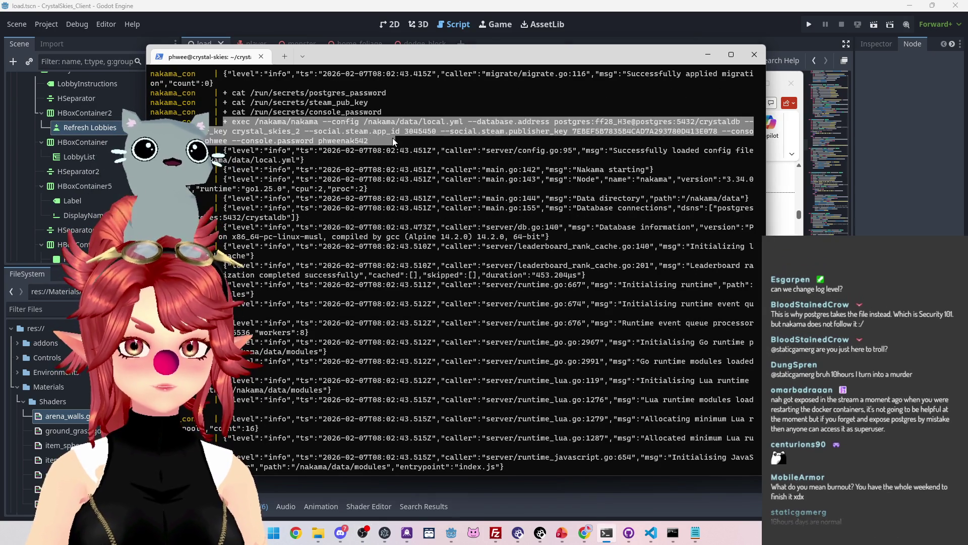
{"action": "scroll", "coordinate": [368, 140], "scroll_direction": "down", "scroll_amount": 3}
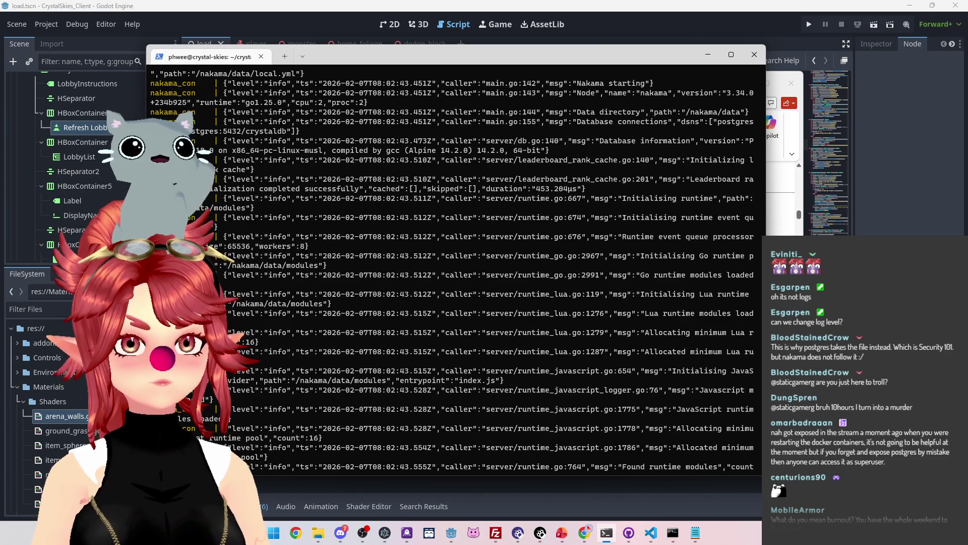
{"action": "mouse_move", "coordinate": [288, 186]}
{"action": "left_mouse_down"}
{"action": "mouse_move", "coordinate": [555, 190]}
{"action": "mouse_move", "coordinate": [609, 181]}
{"action": "left_mouse_up"}
{"action": "scroll", "coordinate": [333, 167], "scroll_direction": "up", "scroll_amount": 2}
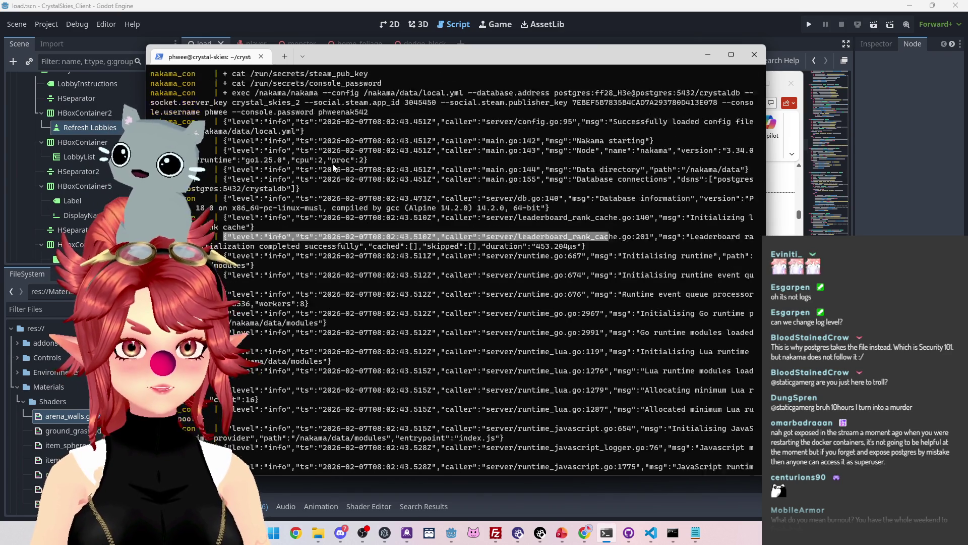
{"action": "scroll", "coordinate": [291, 186], "scroll_direction": "down", "scroll_amount": 1}
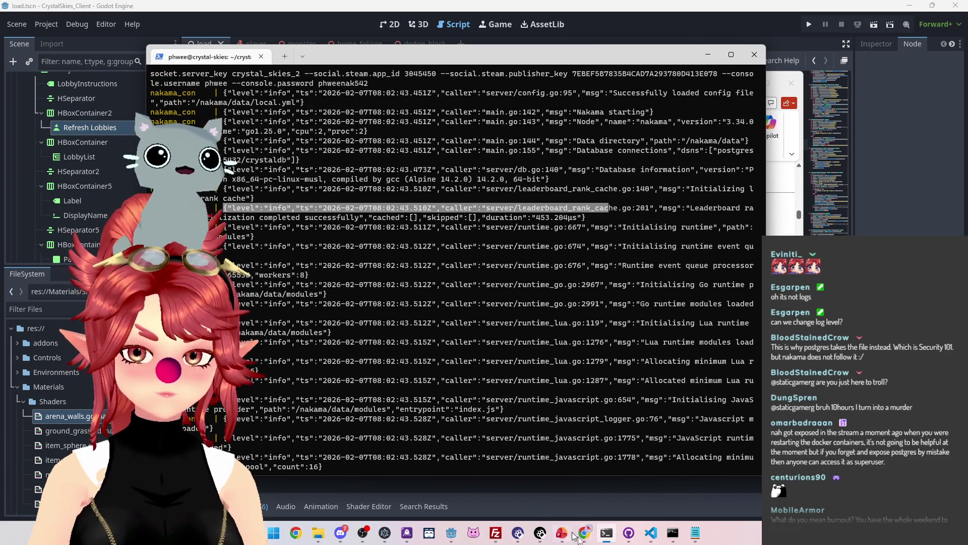
Step: Bring the browser search results forward briefly, then hide the browser to reveal the Godot editor
{"action": "mouse_move", "coordinate": [583, 534]}
{"action": "left_click", "coordinate": [535, 479]}
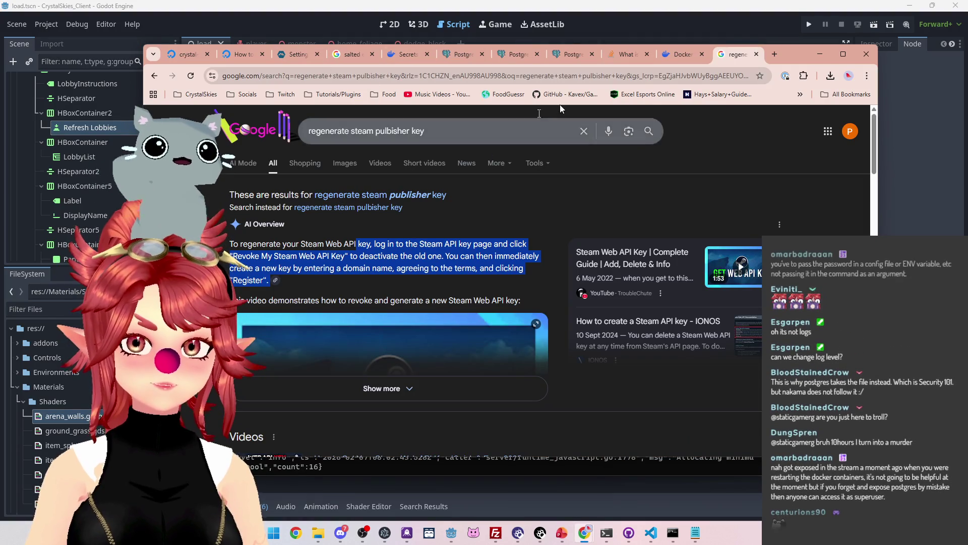
{"action": "left_click", "coordinate": [583, 533]}
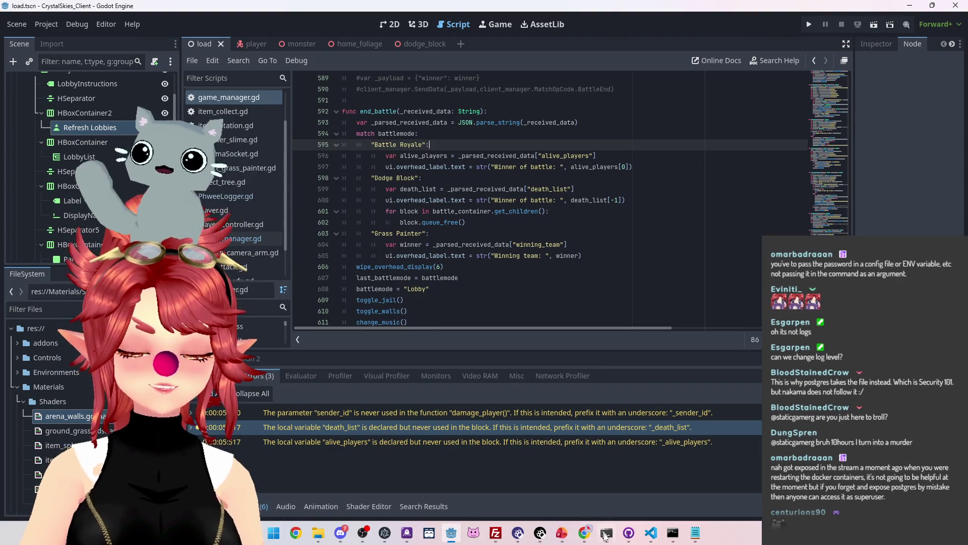
{"action": "mouse_move", "coordinate": [584, 533]}
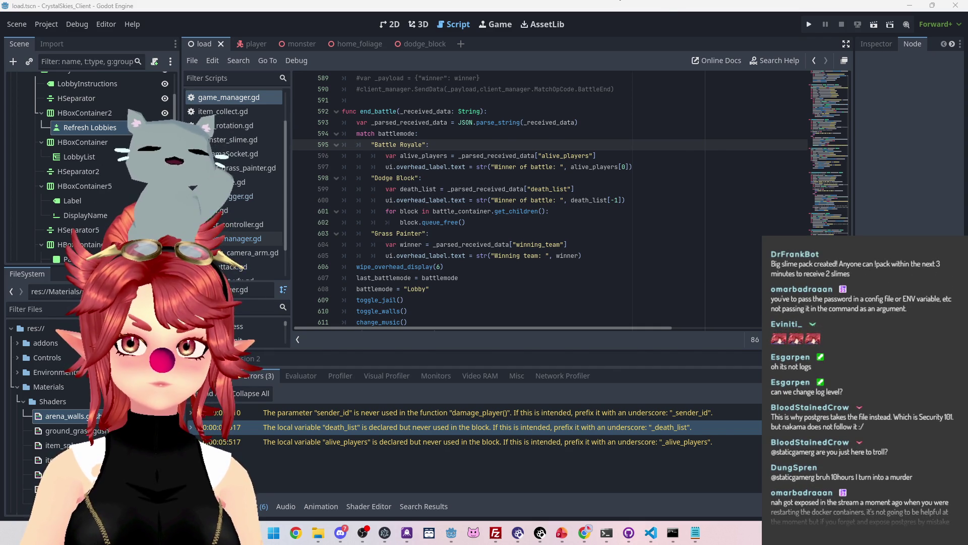
Step: Back in the terminal, highlight the postgres_password secret read, exec command and config-loaded lines
{"action": "key", "text": "alt+Tab"}
{"action": "scroll", "coordinate": [523, 211], "scroll_direction": "up", "scroll_amount": 1}
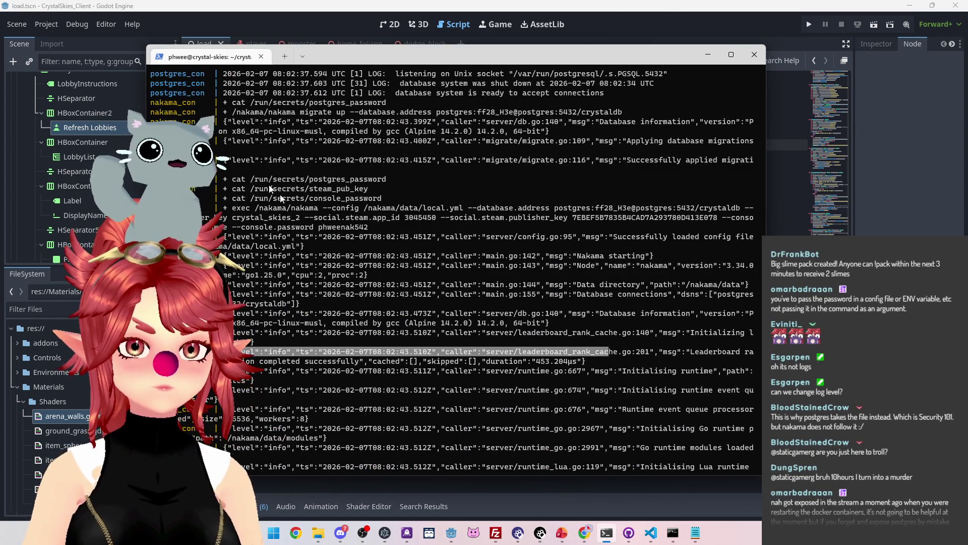
{"action": "mouse_move", "coordinate": [151, 103]}
{"action": "left_mouse_down"}
{"action": "mouse_move", "coordinate": [397, 101]}
{"action": "mouse_move", "coordinate": [454, 171]}
{"action": "mouse_move", "coordinate": [435, 197]}
{"action": "left_mouse_up"}
{"action": "mouse_move", "coordinate": [218, 207]}
{"action": "left_mouse_down"}
{"action": "mouse_move", "coordinate": [479, 238]}
{"action": "mouse_move", "coordinate": [517, 220]}
{"action": "left_mouse_up"}
{"action": "left_click_drag", "start_coordinate": [223, 236], "coordinate": [342, 237]}
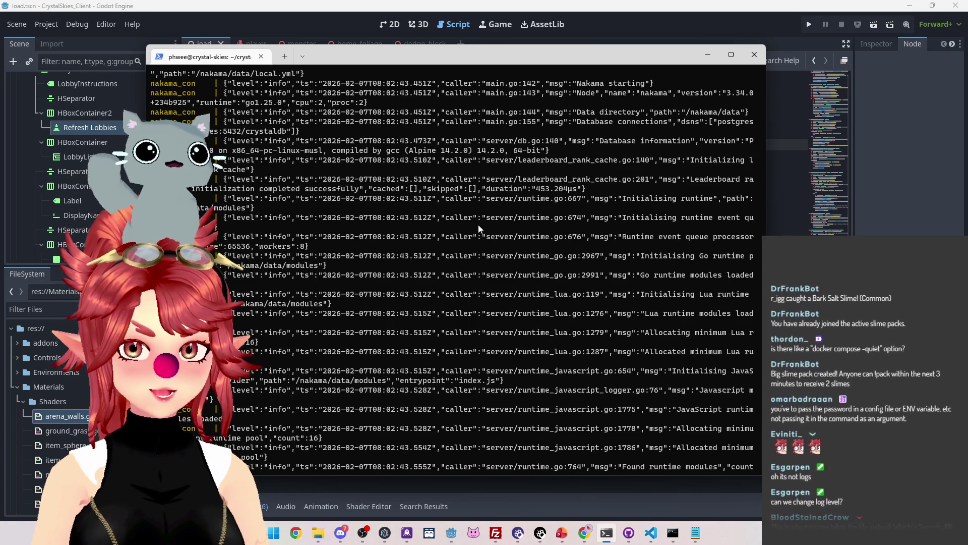
Step: Highlight the postgres_password secret path and the database migration log line
{"action": "scroll", "coordinate": [478, 225], "scroll_direction": "up", "scroll_amount": 2}
{"action": "scroll", "coordinate": [380, 182], "scroll_direction": "up", "scroll_amount": 1}
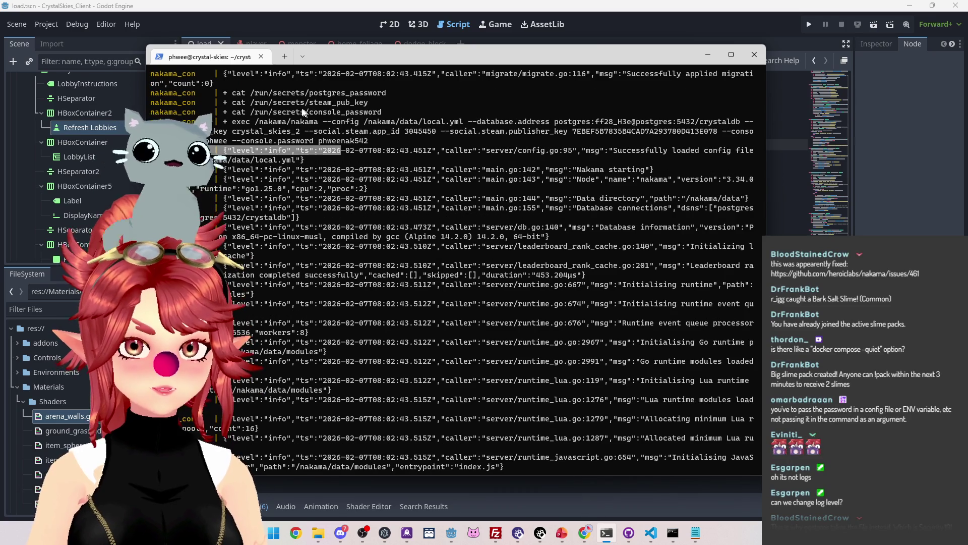
{"action": "left_click_drag", "start_coordinate": [259, 94], "coordinate": [403, 94]}
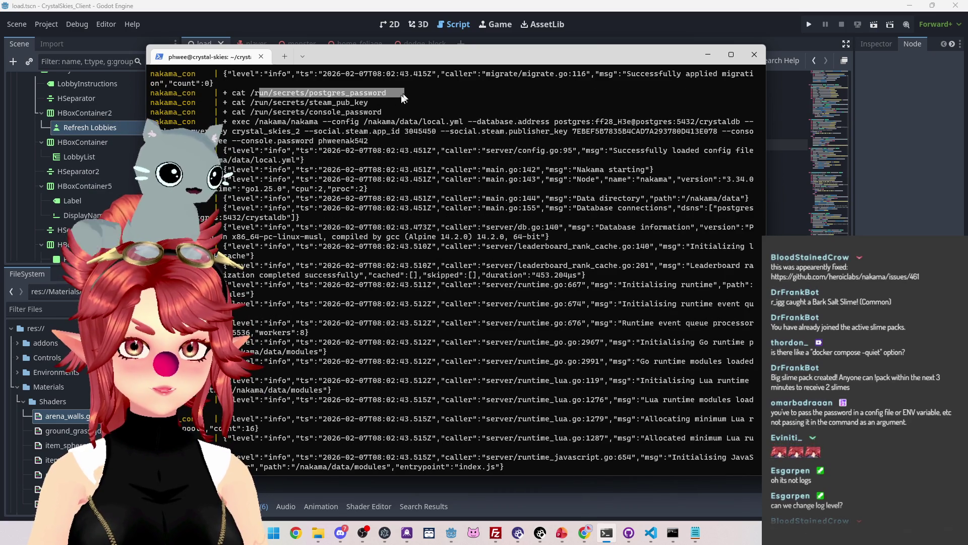
{"action": "left_click_drag", "start_coordinate": [259, 122], "coordinate": [358, 123]}
{"action": "scroll", "coordinate": [359, 126], "scroll_direction": "up", "scroll_amount": 2}
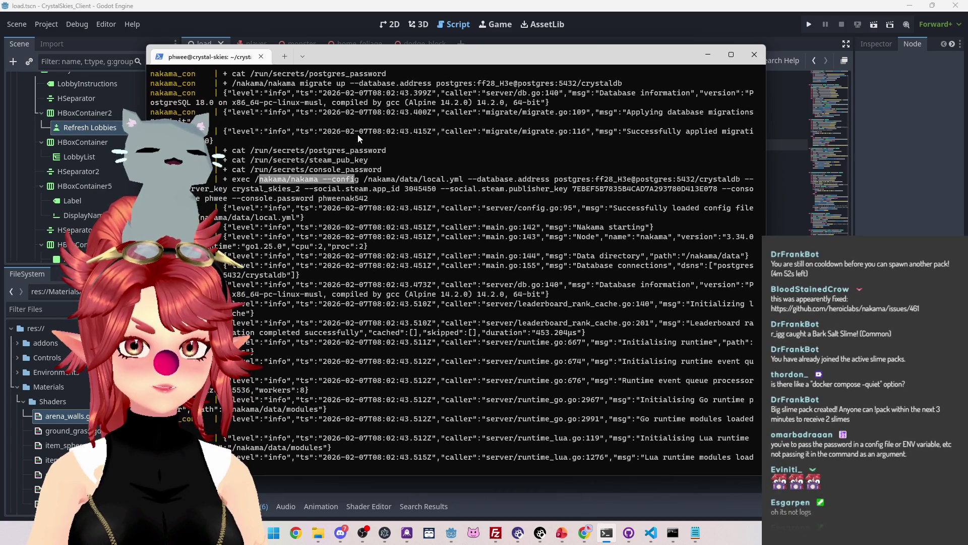
{"action": "left_click_drag", "start_coordinate": [250, 132], "coordinate": [303, 132]}
{"action": "scroll", "coordinate": [355, 151], "scroll_direction": "up", "scroll_amount": 1}
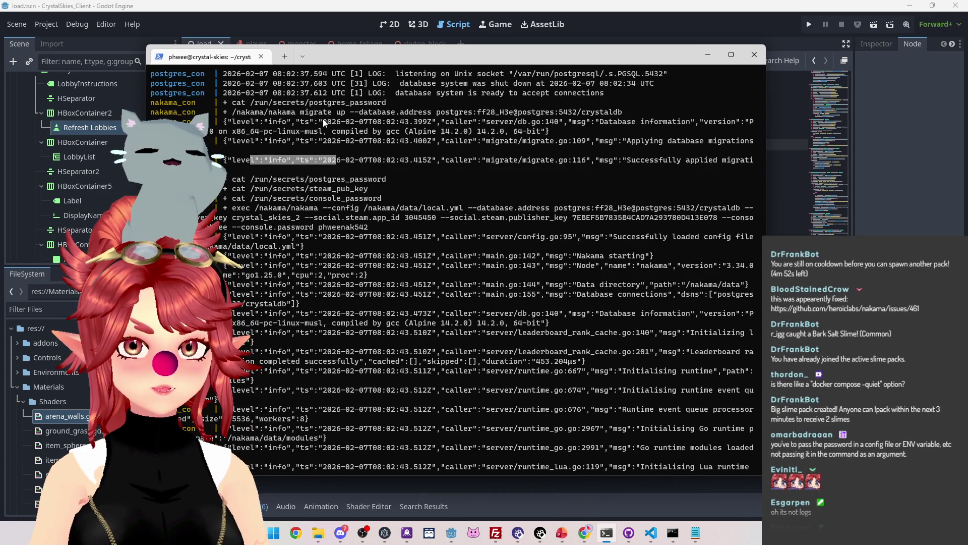
{"action": "left_click_drag", "start_coordinate": [254, 103], "coordinate": [394, 104]}
{"action": "left_click", "coordinate": [395, 104]}
{"action": "left_click_drag", "start_coordinate": [220, 103], "coordinate": [393, 100]}
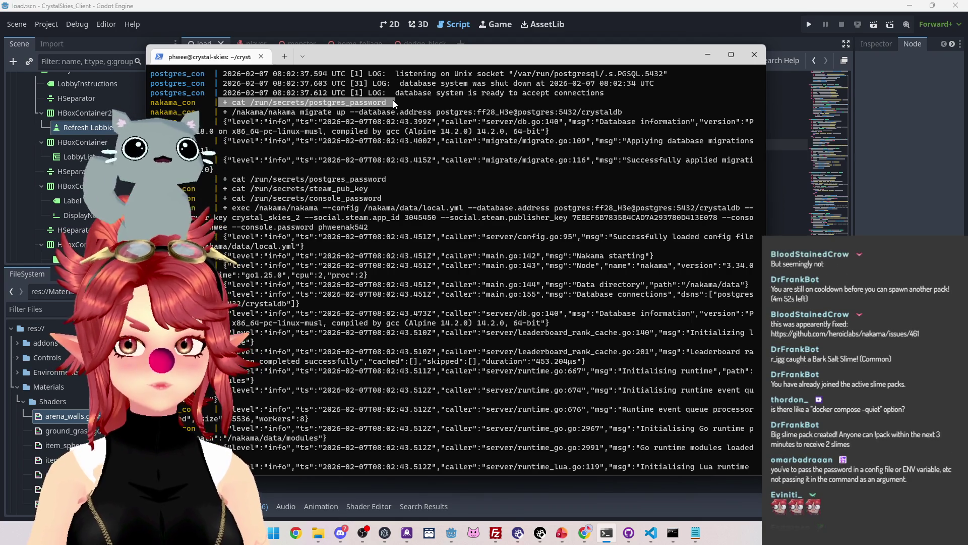
{"action": "left_click", "coordinate": [392, 101]}
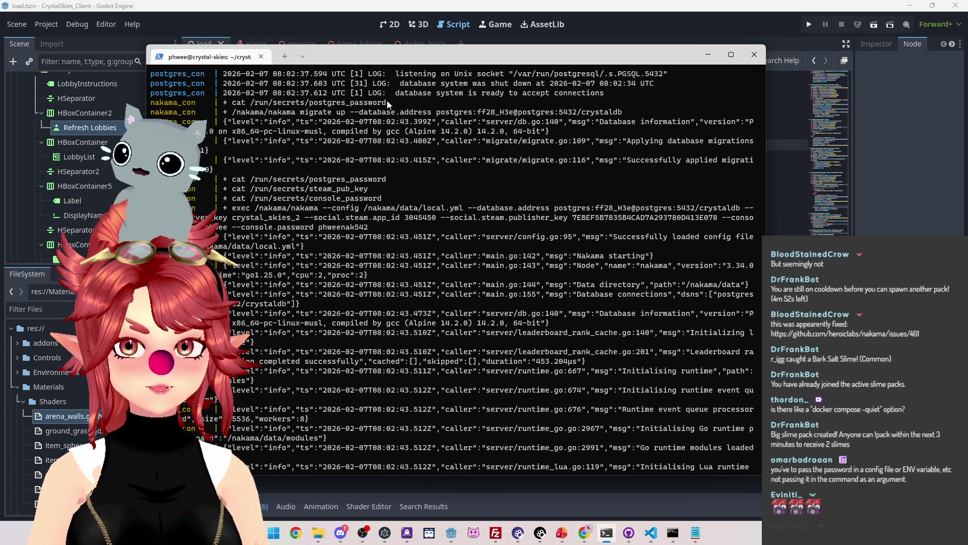
Step: Select the migrate up command and its database address alongside the password-read line
{"action": "left_click_drag", "start_coordinate": [222, 112], "coordinate": [632, 117]}
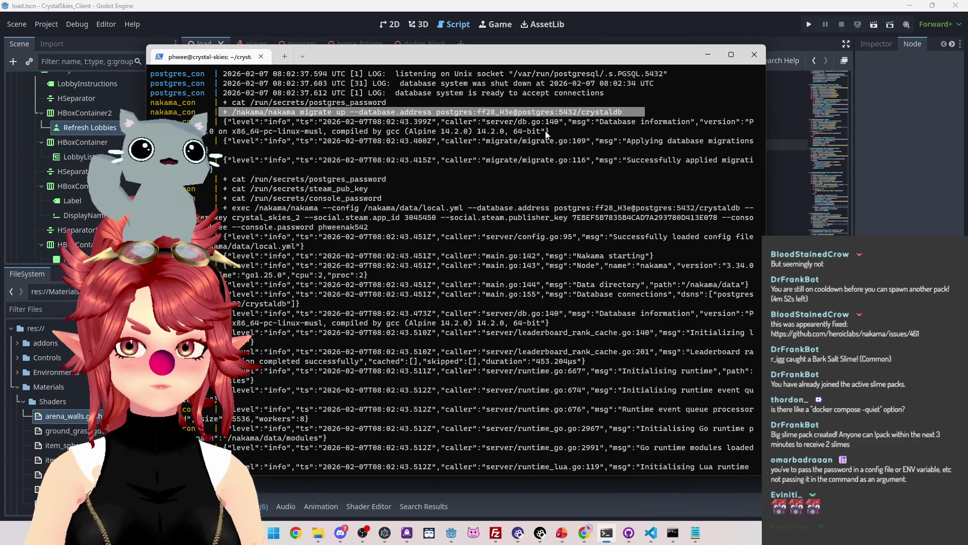
{"action": "left_click_drag", "start_coordinate": [228, 103], "coordinate": [657, 115]}
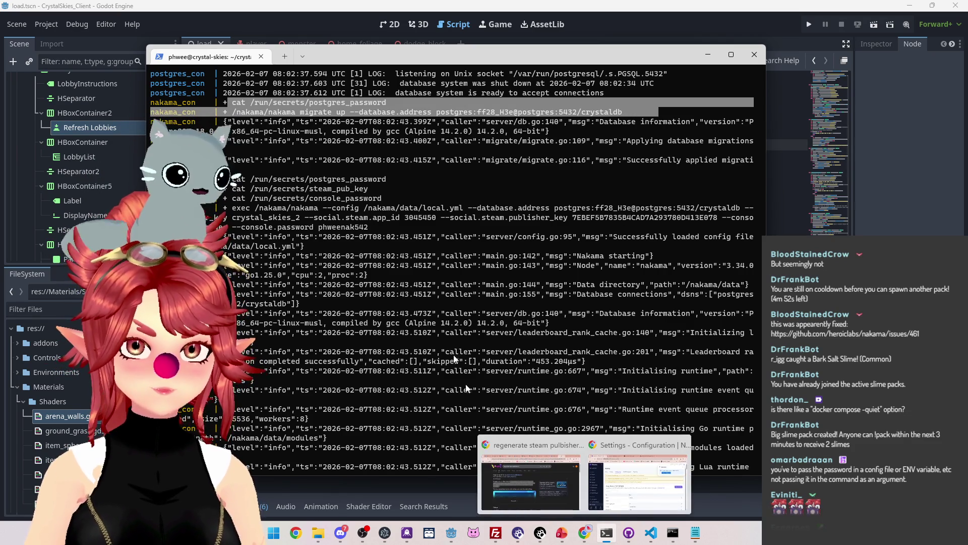
{"action": "mouse_move", "coordinate": [665, 537]}
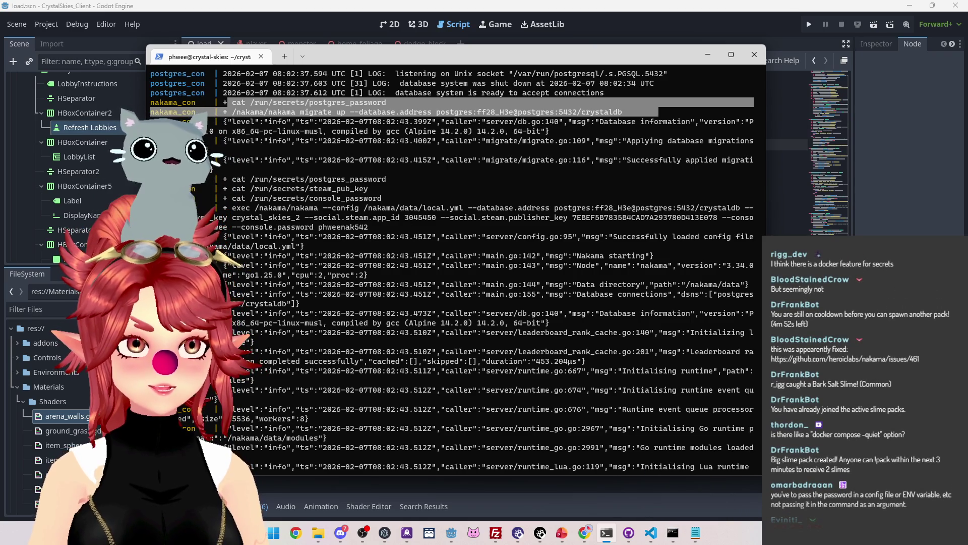
{"action": "left_click", "coordinate": [348, 125]}
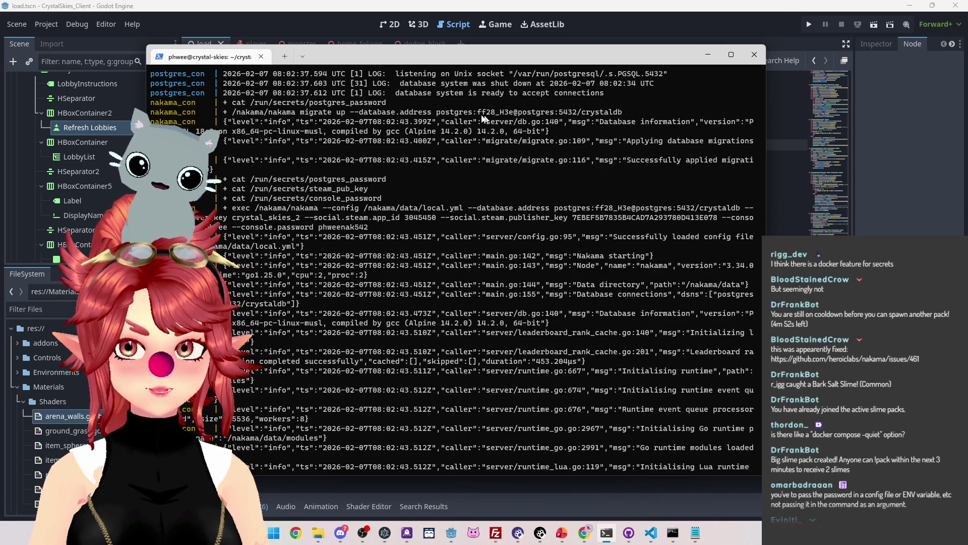
{"action": "left_click_drag", "start_coordinate": [227, 102], "coordinate": [391, 102]}
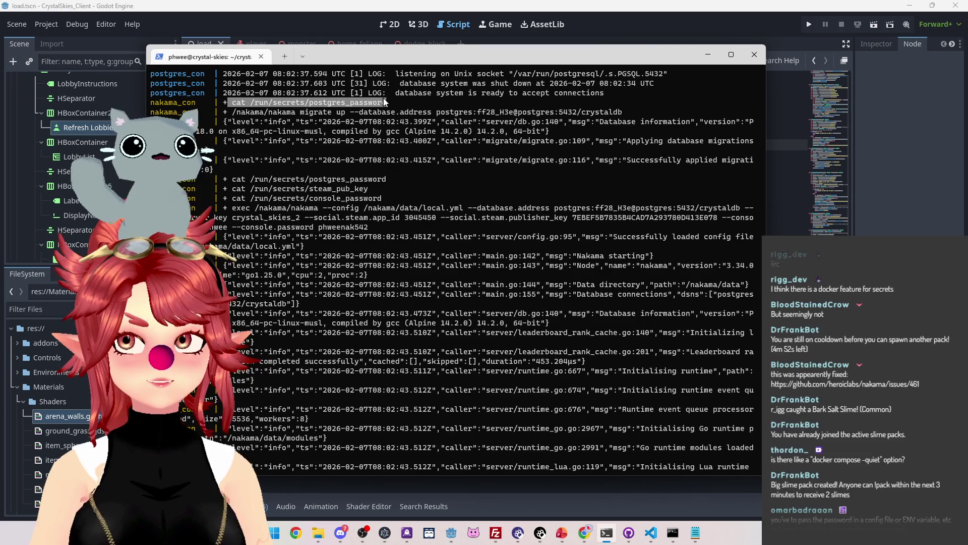
{"action": "left_click", "coordinate": [293, 124]}
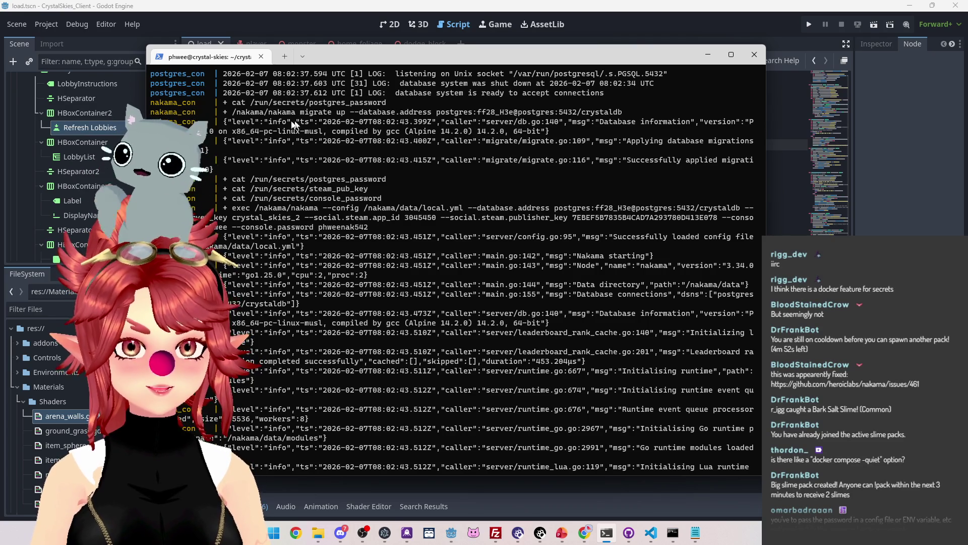
{"action": "mouse_move", "coordinate": [235, 115]}
{"action": "left_mouse_down"}
{"action": "mouse_move", "coordinate": [503, 103]}
{"action": "mouse_move", "coordinate": [635, 111]}
{"action": "left_mouse_up"}
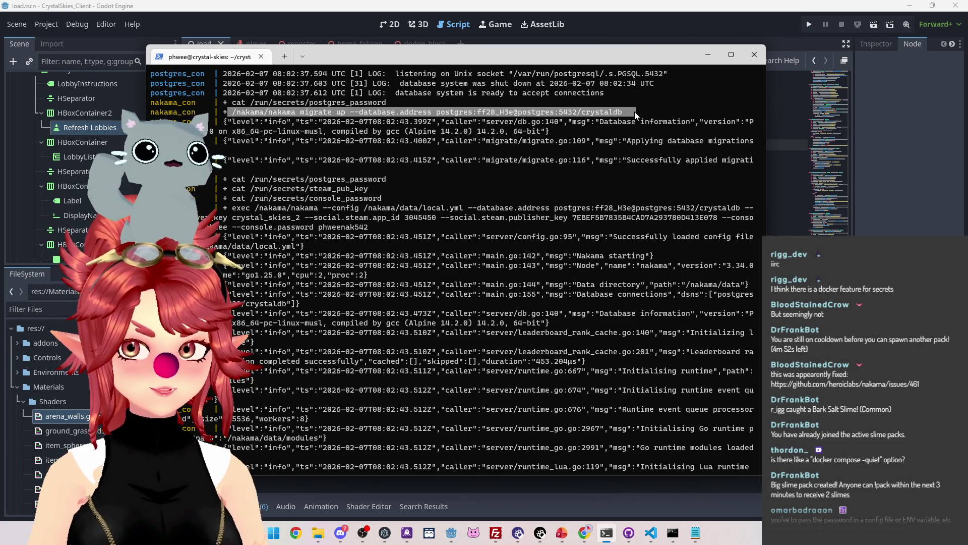
{"action": "left_click_drag", "start_coordinate": [224, 112], "coordinate": [636, 113]}
Step: Highlight the PostgreSQL startup and ready-for-connections lines, then switch to the Nakama Console config page
{"action": "scroll", "coordinate": [318, 132], "scroll_direction": "up", "scroll_amount": 11}
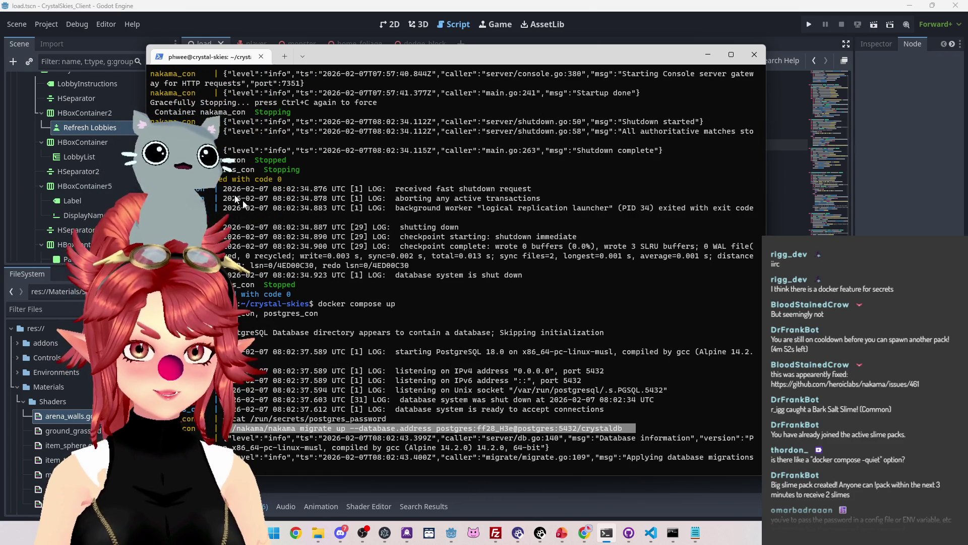
{"action": "scroll", "coordinate": [297, 228], "scroll_direction": "up", "scroll_amount": 3}
{"action": "scroll", "coordinate": [272, 202], "scroll_direction": "down", "scroll_amount": 5}
{"action": "scroll", "coordinate": [275, 194], "scroll_direction": "up", "scroll_amount": 1}
{"action": "mouse_move", "coordinate": [241, 160]}
{"action": "left_mouse_down"}
{"action": "mouse_move", "coordinate": [444, 196]}
{"action": "mouse_move", "coordinate": [451, 217]}
{"action": "left_mouse_up"}
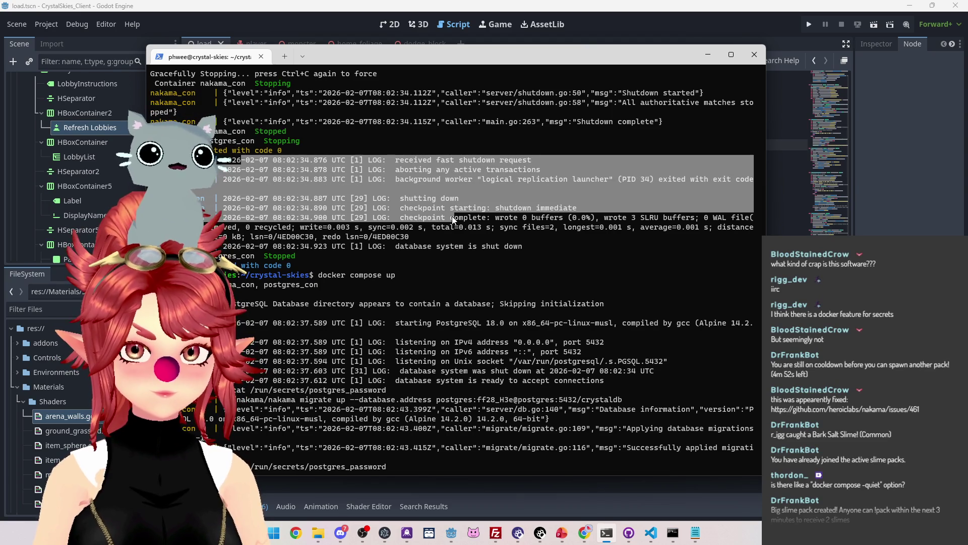
{"action": "mouse_move", "coordinate": [223, 246]}
{"action": "left_mouse_down"}
{"action": "mouse_move", "coordinate": [342, 258]}
{"action": "mouse_move", "coordinate": [469, 298]}
{"action": "mouse_move", "coordinate": [408, 326]}
{"action": "left_mouse_up"}
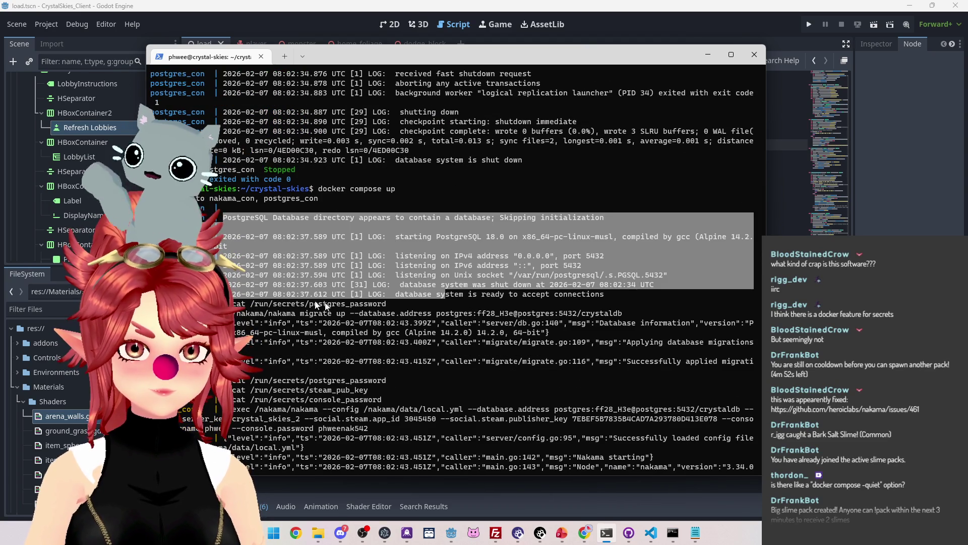
{"action": "left_click", "coordinate": [255, 304]}
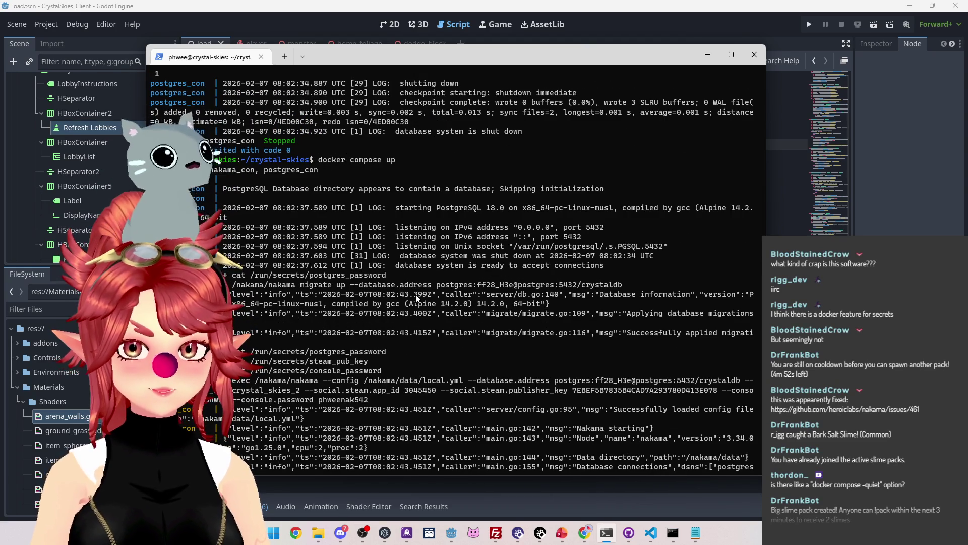
{"action": "mouse_move", "coordinate": [328, 284]}
{"action": "left_mouse_down"}
{"action": "mouse_move", "coordinate": [274, 286]}
{"action": "mouse_move", "coordinate": [547, 283]}
{"action": "left_mouse_up"}
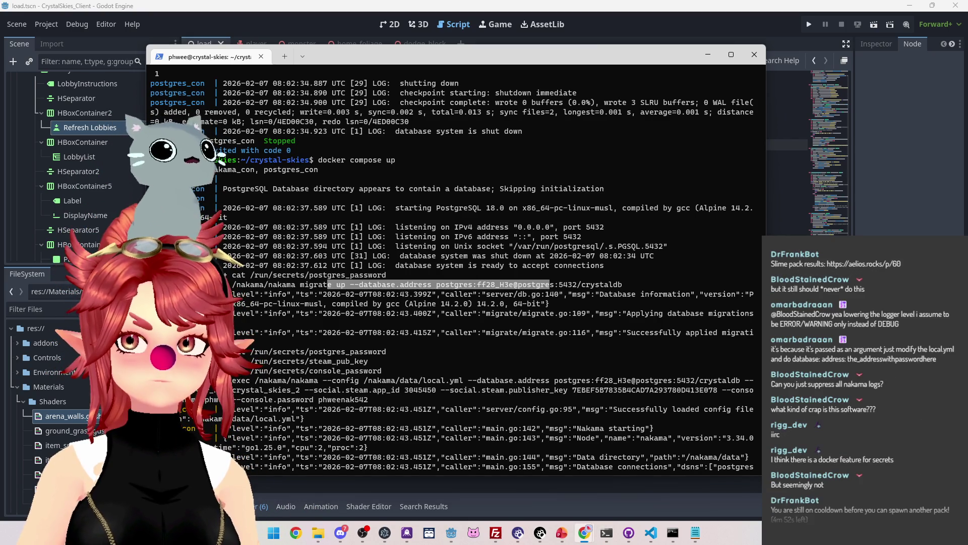
{"action": "key", "text": "alt+Tab"}
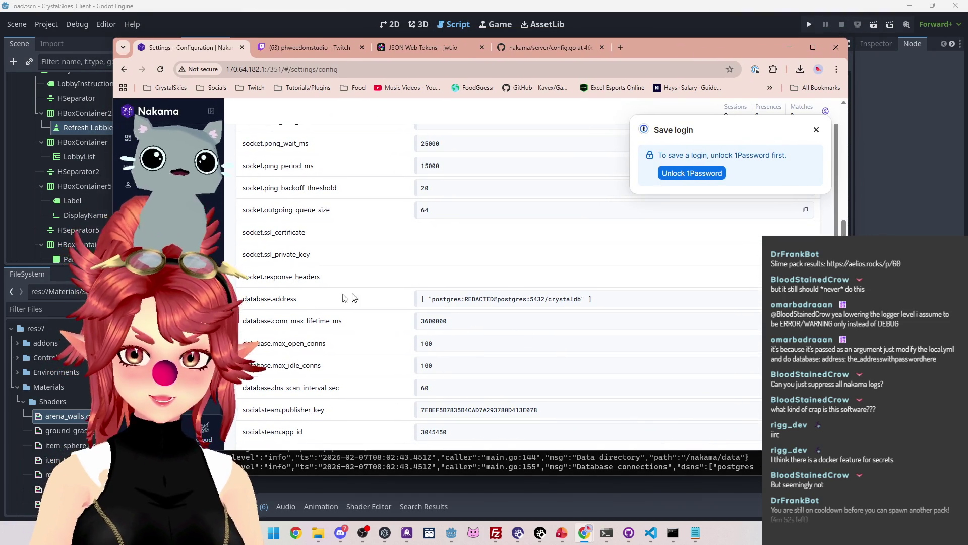
Step: Dismiss the save-login prompt and check the database.address setting in Nakama Console
{"action": "left_click", "coordinate": [815, 130]}
{"action": "scroll", "coordinate": [509, 318], "scroll_direction": "up", "scroll_amount": 20}
{"action": "scroll", "coordinate": [509, 317], "scroll_direction": "down", "scroll_amount": 20}
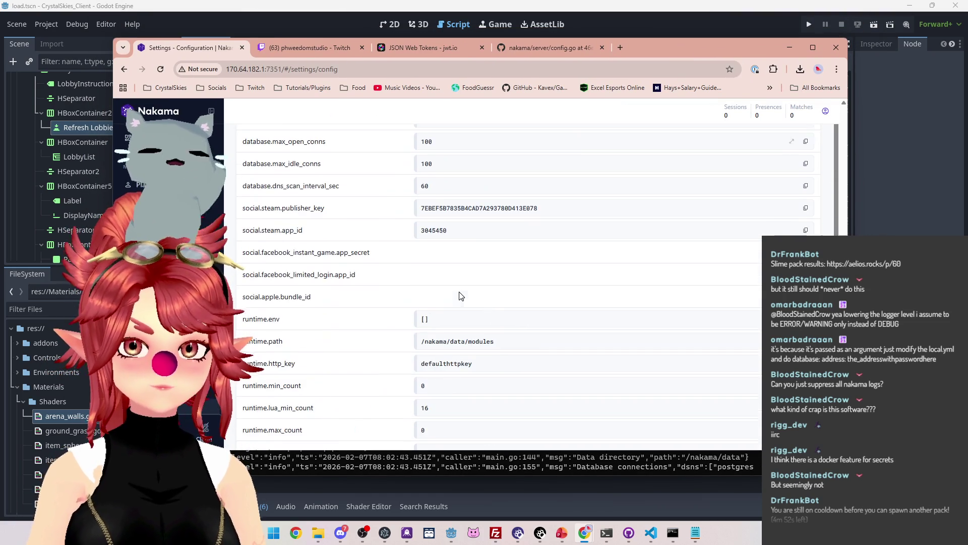
{"action": "scroll", "coordinate": [493, 274], "scroll_direction": "up", "scroll_amount": 5}
{"action": "double_click", "coordinate": [270, 277]}
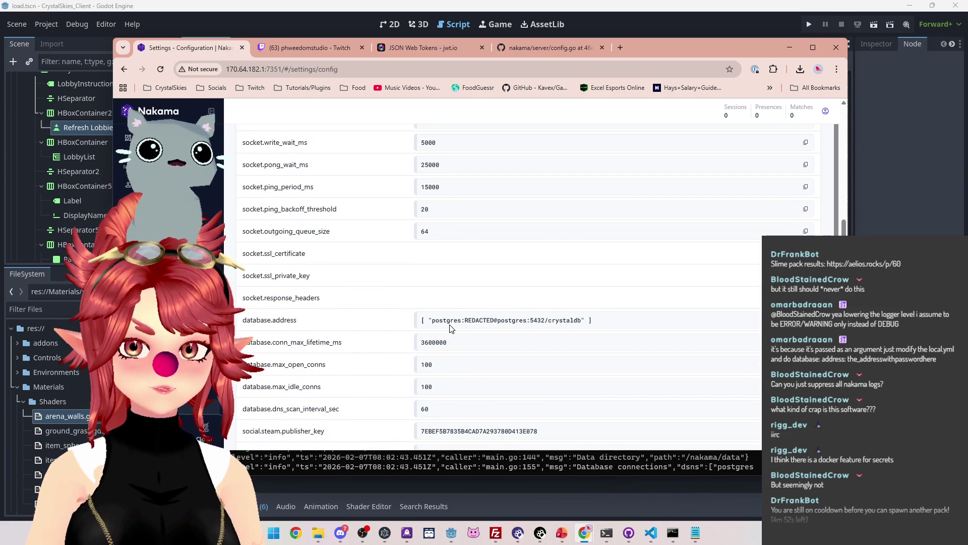
{"action": "left_click", "coordinate": [618, 323]}
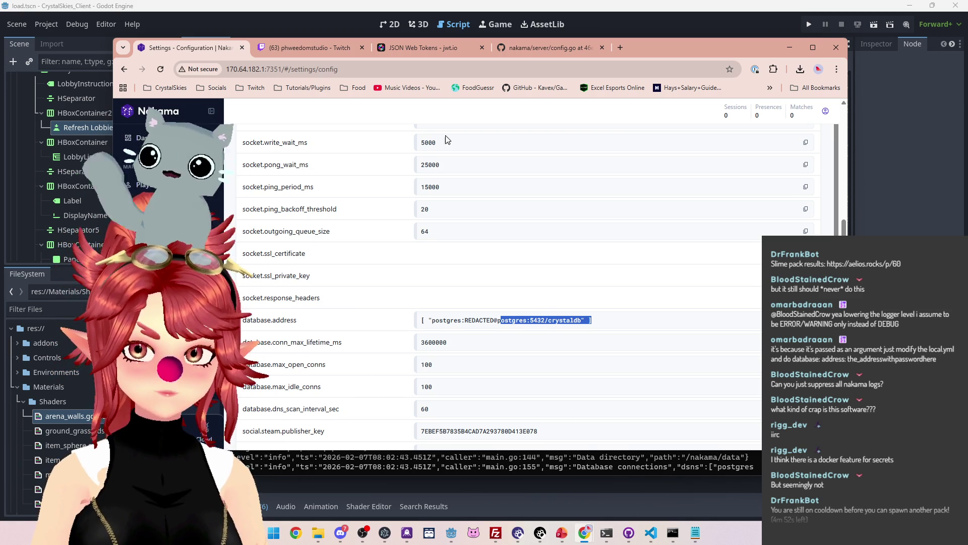
Step: In the terminal, list the crystal-skies folder's files with ls
{"action": "left_click", "coordinate": [605, 530]}
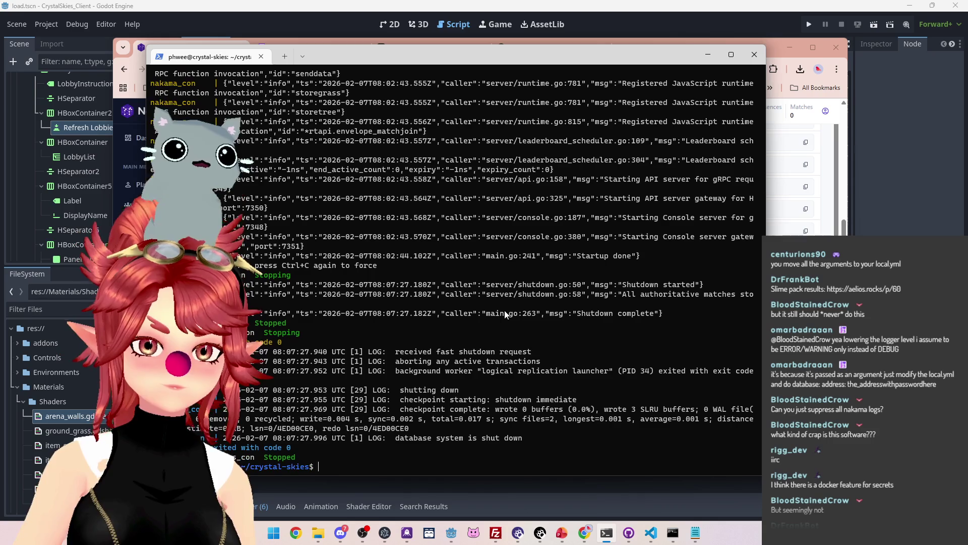
{"action": "key", "text": "Up"}
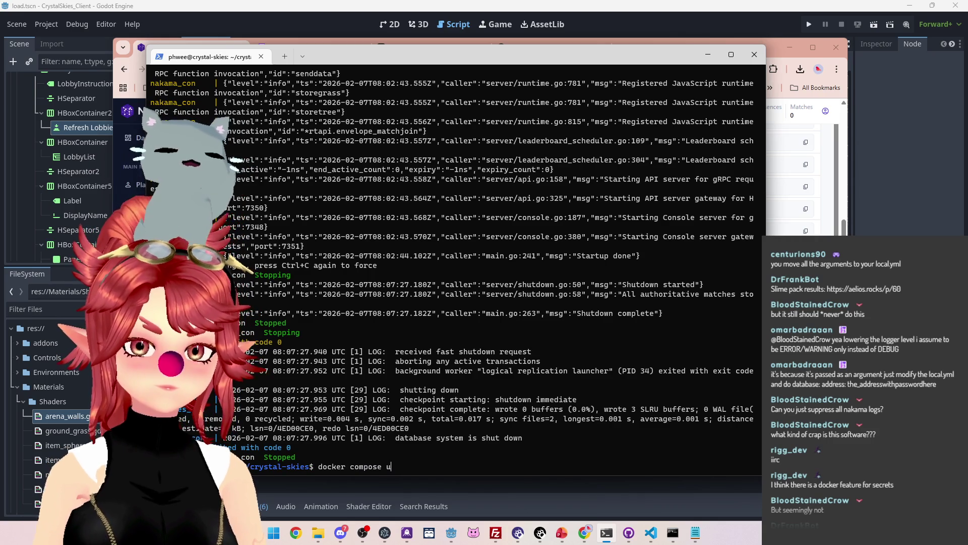
{"action": "key", "text": "BackSpace"}
{"action": "key", "text": "BackSpace"}
{"action": "key", "text": "BackSpace"}
{"action": "type", "text": "s"}
{"action": "key", "text": "Return"}
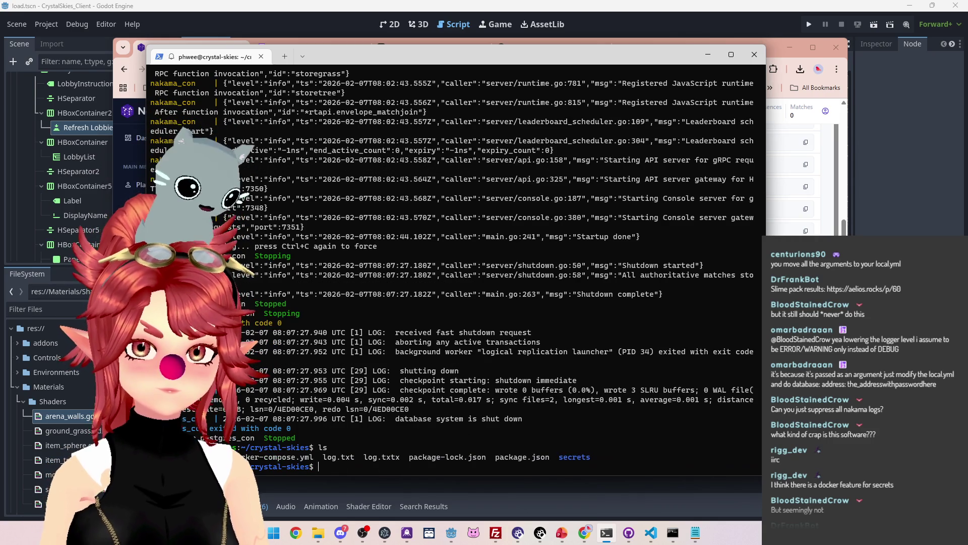
Step: Open docker-compose.yml in nano and scroll down to the nakama migrate and startup commands
{"action": "type", "text": "nano doc"}
{"action": "key", "text": "Tab"}
{"action": "key", "text": "Return"}
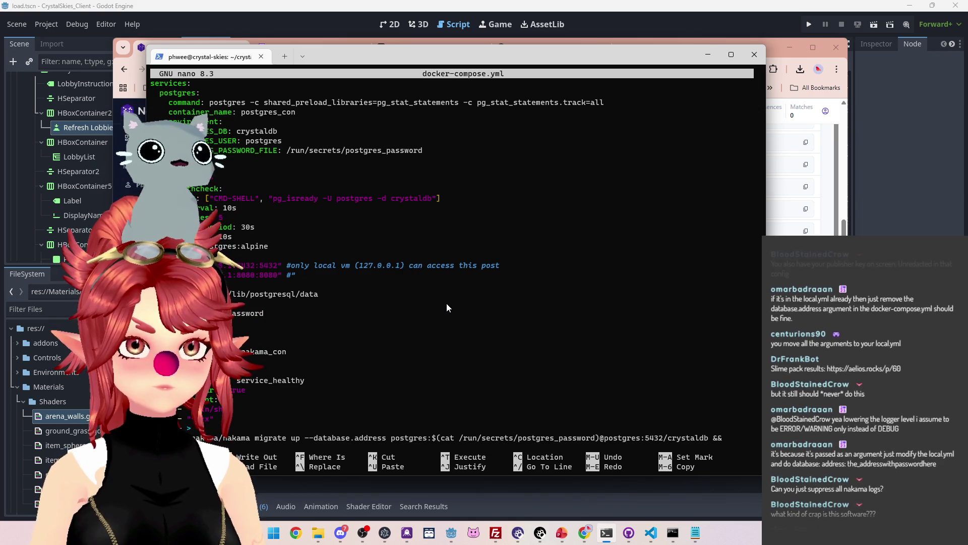
{"action": "scroll", "coordinate": [447, 304], "scroll_direction": "down", "scroll_amount": 4}
{"action": "scroll", "coordinate": [446, 303], "scroll_direction": "down", "scroll_amount": 1}
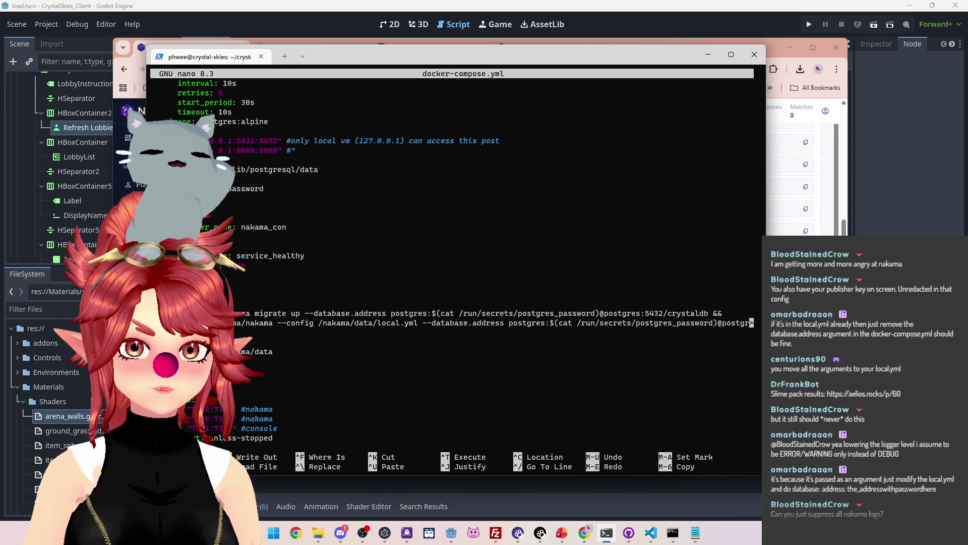
{"action": "scroll", "coordinate": [498, 261], "scroll_direction": "down", "scroll_amount": 1}
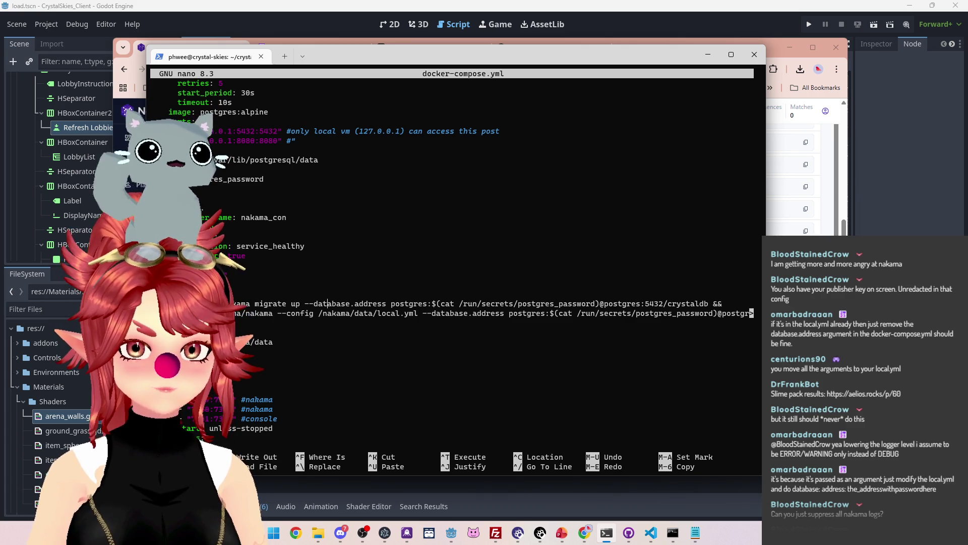
Step: Join the nakama migrate line onto the line above by deleting the line break
{"action": "left_click", "coordinate": [587, 303]}
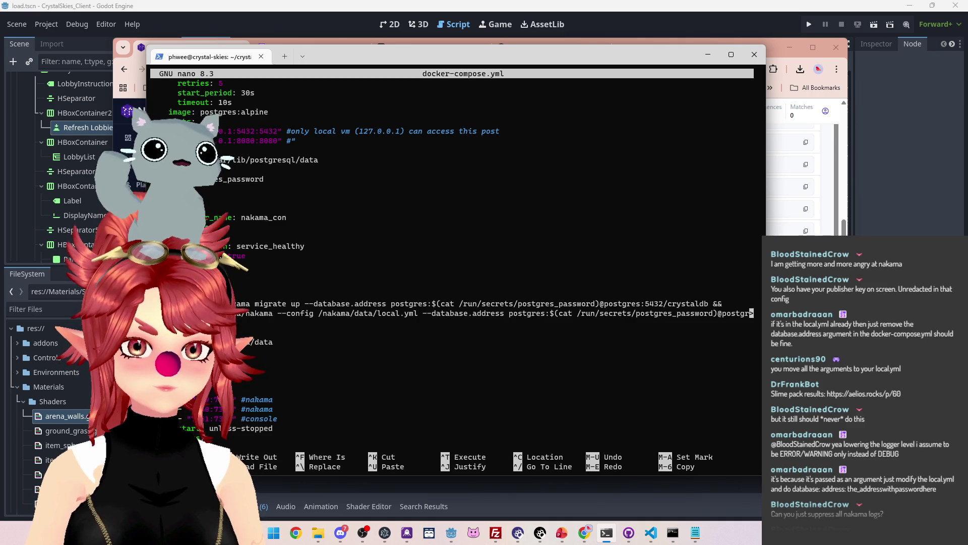
{"action": "left_click", "coordinate": [336, 303]}
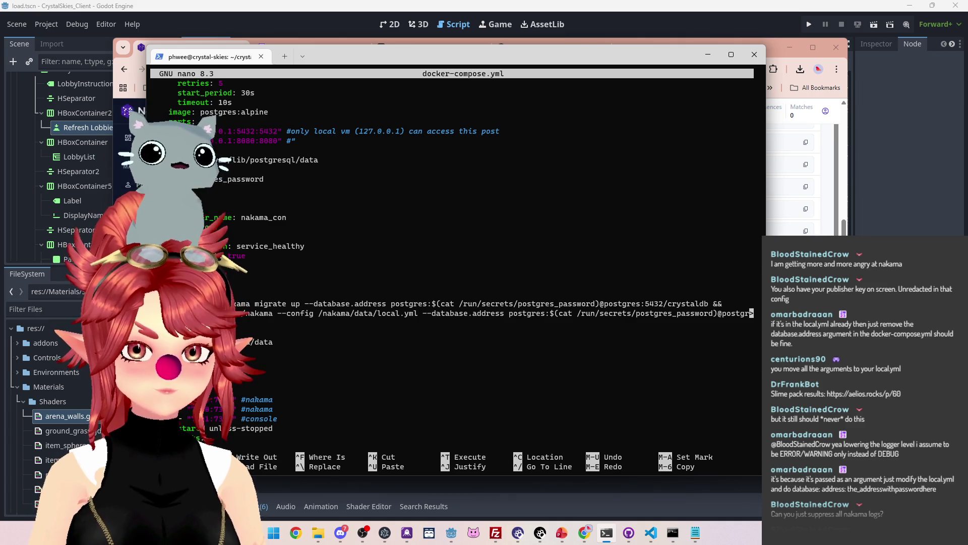
{"action": "left_click", "coordinate": [368, 303]}
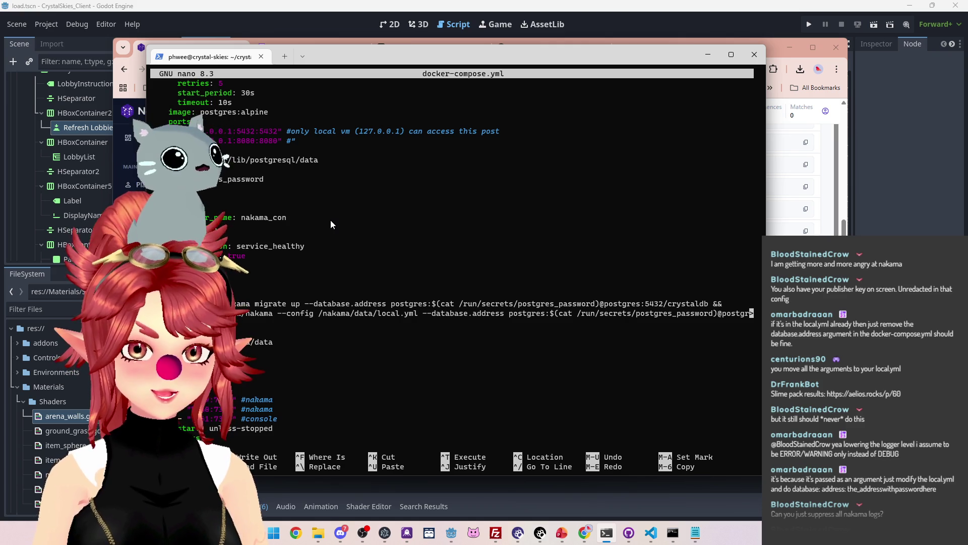
{"action": "key", "text": "BackSpace"}
{"action": "key", "text": "BackSpace"}
{"action": "key", "text": "BackSpace"}
{"action": "key", "text": "BackSpace"}
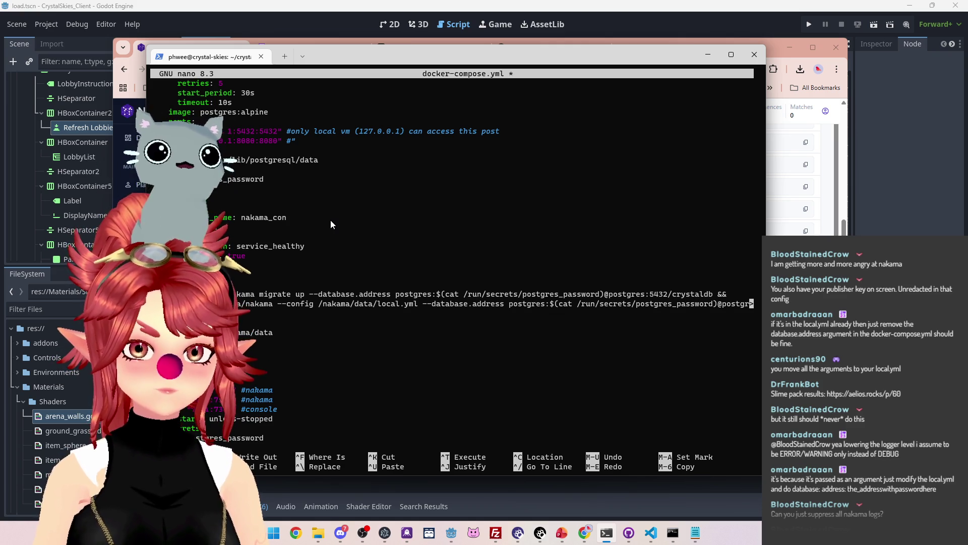
Step: Move the caret along the joined migrate line and attempt to undo the edit
{"action": "key", "text": "Right"}
{"action": "key", "text": "Right"}
{"action": "key", "text": "Right"}
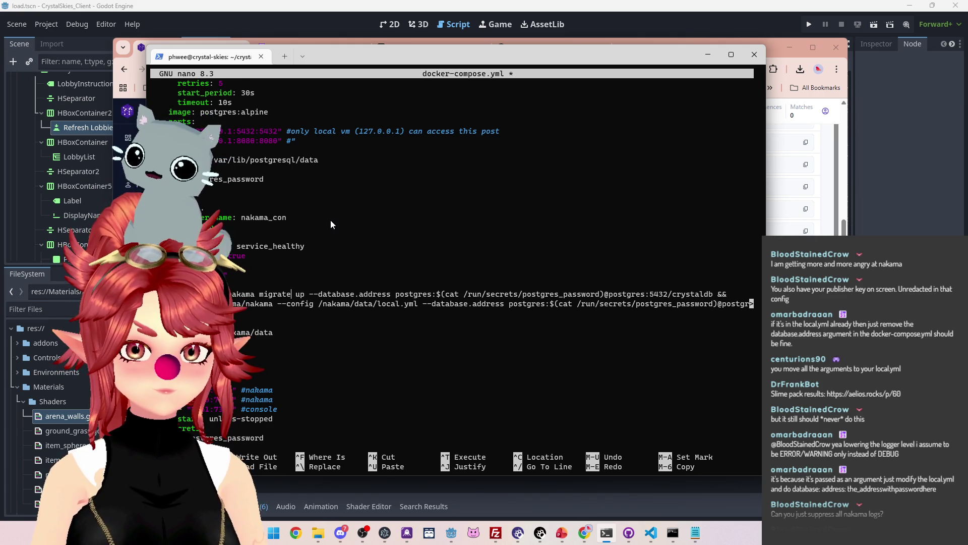
{"action": "key", "text": "Down"}
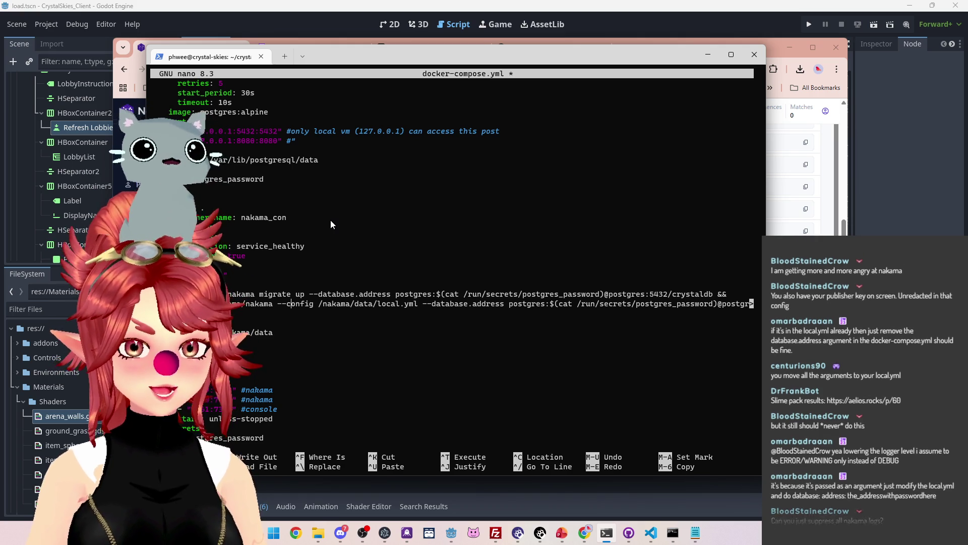
{"action": "key", "text": "Up"}
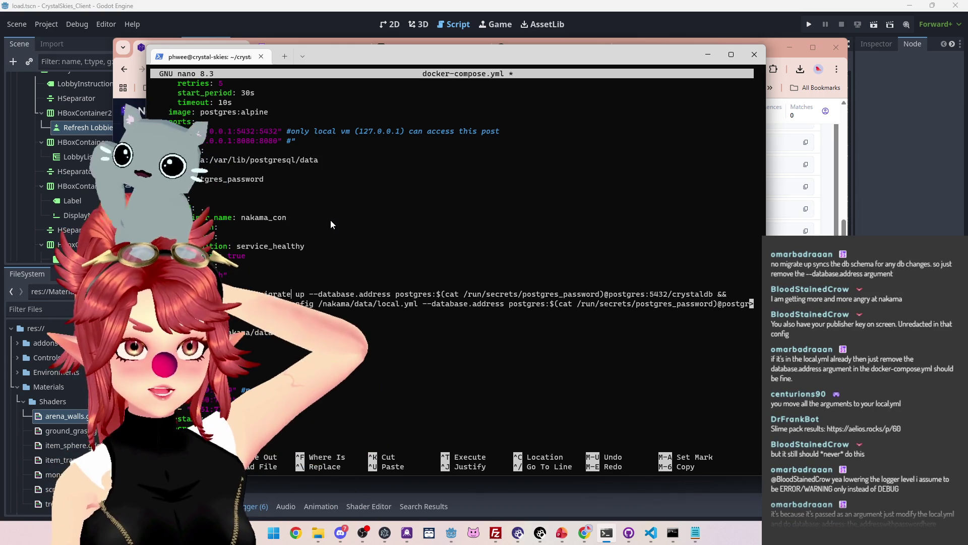
{"action": "key", "text": "Right"}
{"action": "key", "text": "Right"}
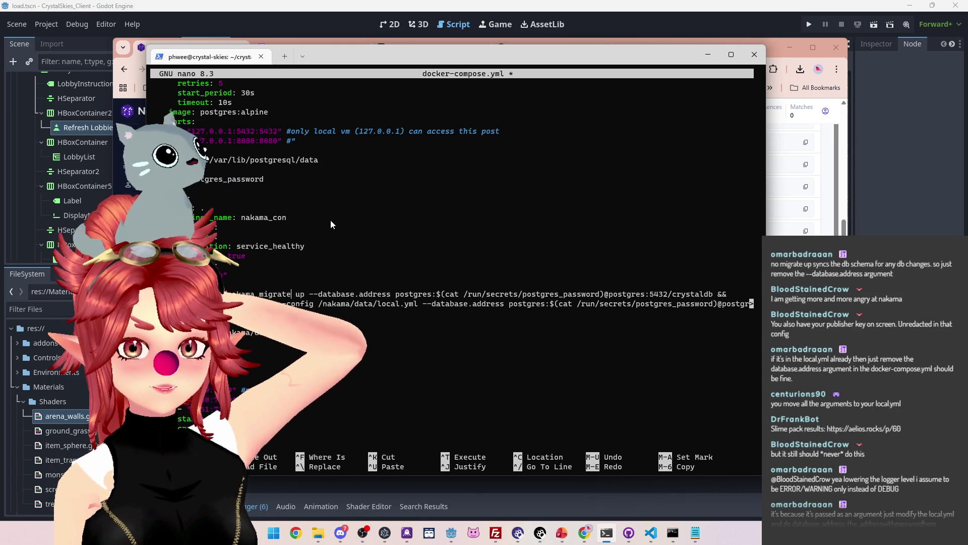
{"action": "key", "text": "Right"}
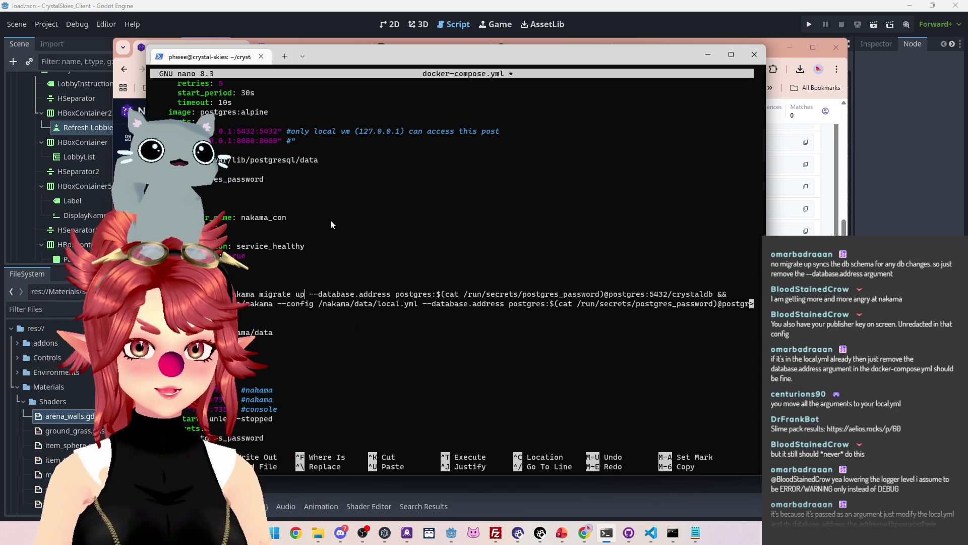
{"action": "key", "text": "ctrl+z"}
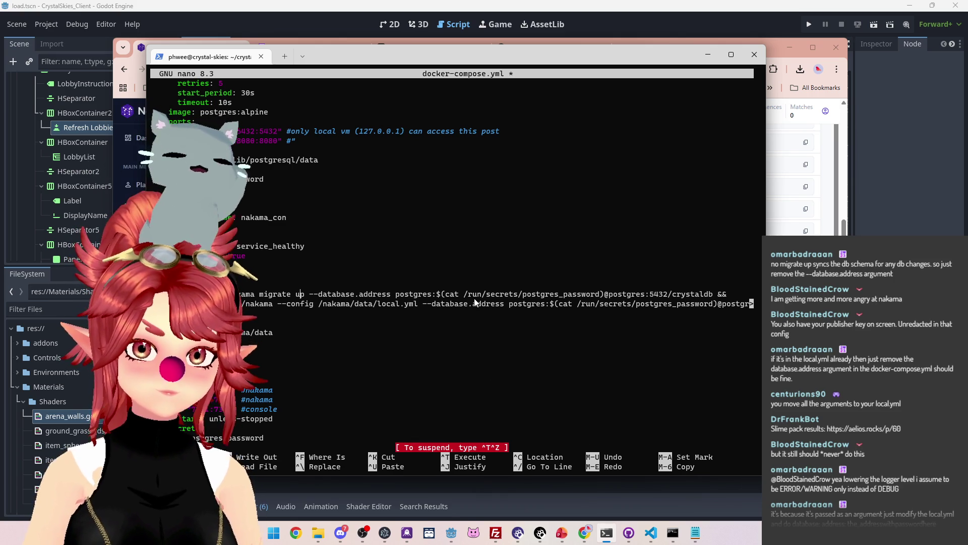
{"action": "key", "text": "Left"}
{"action": "key", "text": "Left"}
{"action": "key", "text": "Left"}
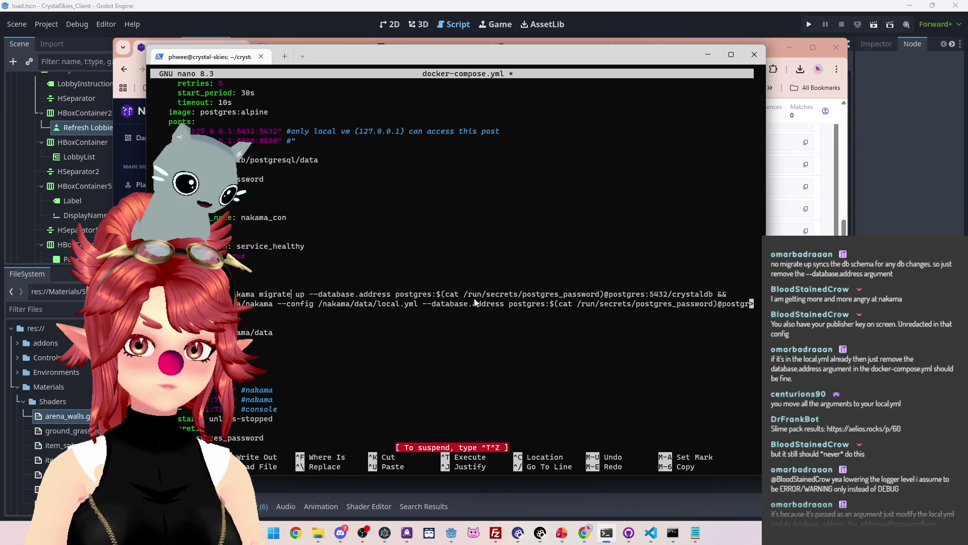
{"action": "key", "text": "Left"}
{"action": "key", "text": "Left"}
{"action": "key", "text": "Left"}
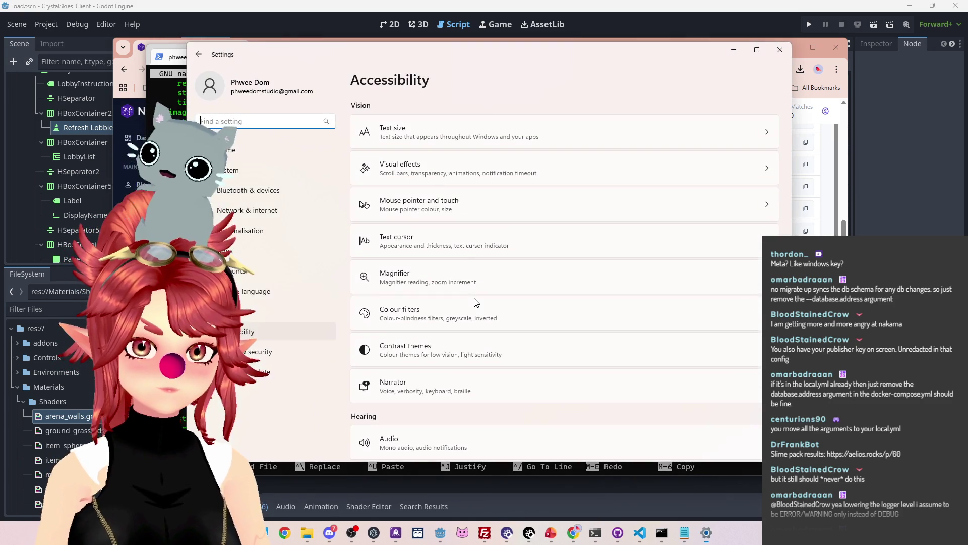
{"action": "left_click", "coordinate": [785, 56]}
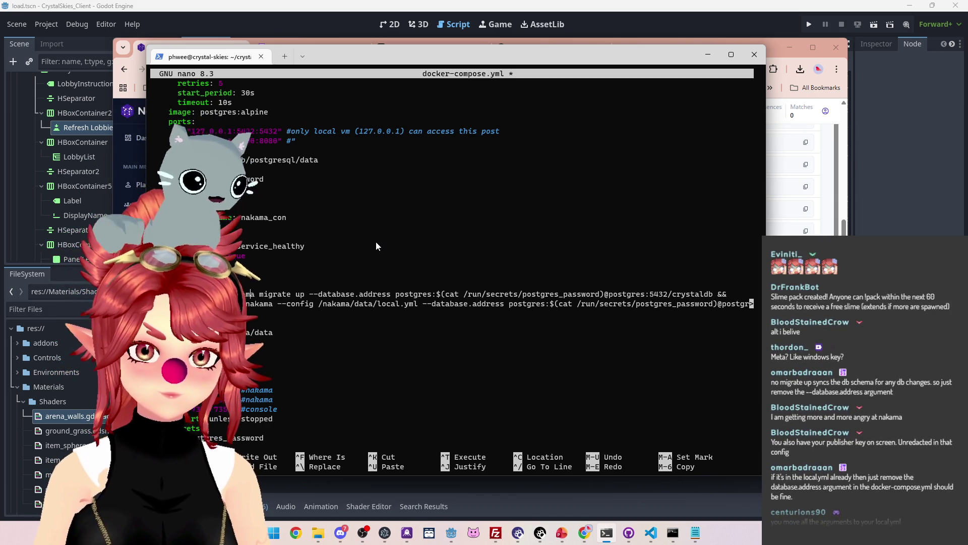
Step: Undo the earlier edits with Alt+U twice, then delete --database.address after migrate up
{"action": "key", "text": "alt+u"}
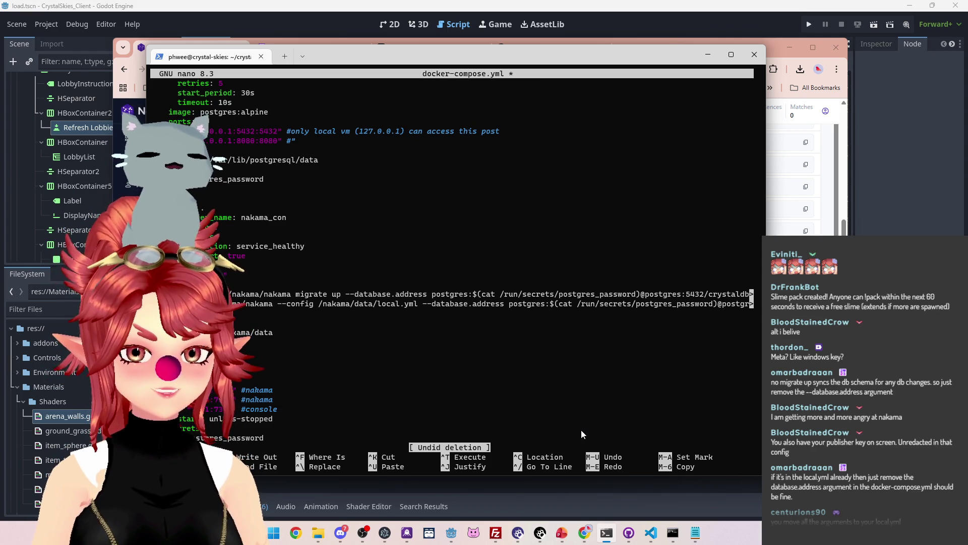
{"action": "key", "text": "alt+u"}
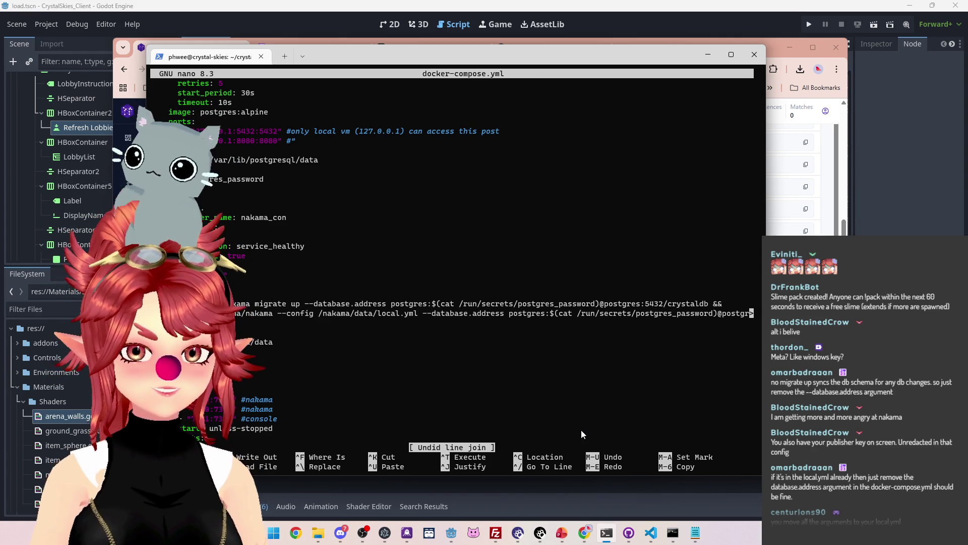
{"action": "key", "text": "Delete"}
{"action": "key", "text": "Delete"}
{"action": "key", "text": "Delete"}
{"action": "key", "text": "Delete"}
{"action": "key", "text": "Delete"}
{"action": "key", "text": "Delete"}
{"action": "key", "text": "Delete"}
{"action": "key", "text": "Delete"}
{"action": "key", "text": "Delete"}
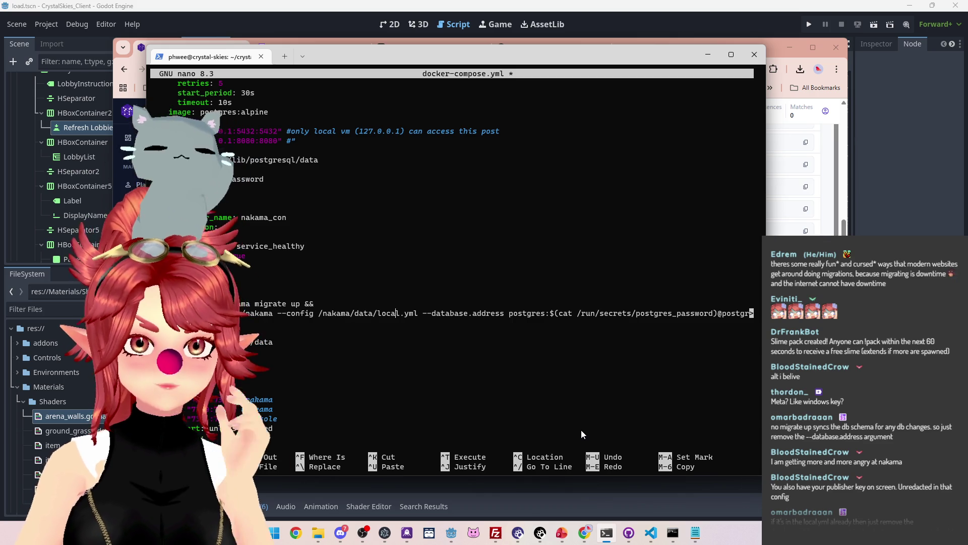
{"action": "key", "text": "Right"}
{"action": "key", "text": "Right"}
{"action": "key", "text": "Right"}
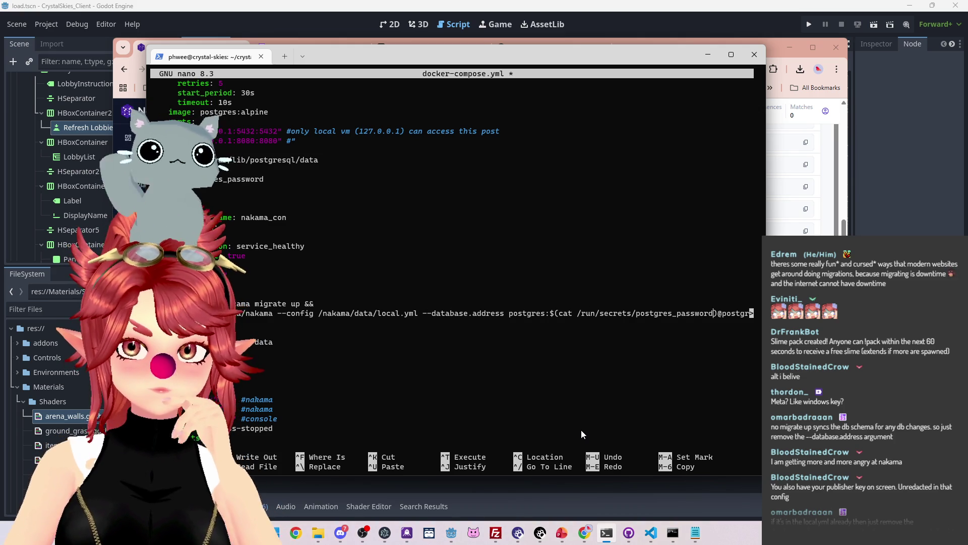
Step: Move to the --database.address flag on the nakama startup line and start deleting it
{"action": "key", "text": "Right"}
{"action": "key", "text": "Right"}
{"action": "key", "text": "Right"}
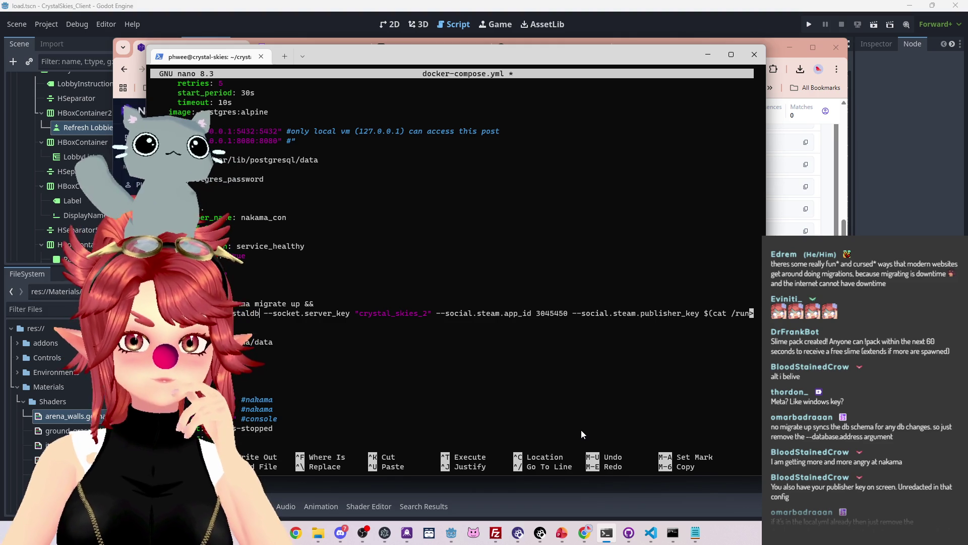
{"action": "key", "text": "Left"}
{"action": "key", "text": "Left"}
{"action": "key", "text": "Left"}
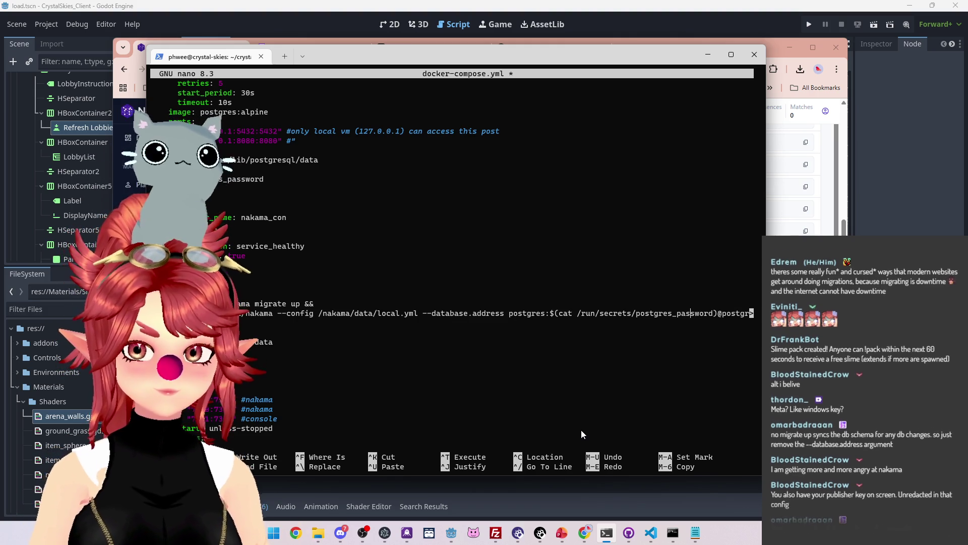
{"action": "key", "text": "Left"}
{"action": "key", "text": "Left"}
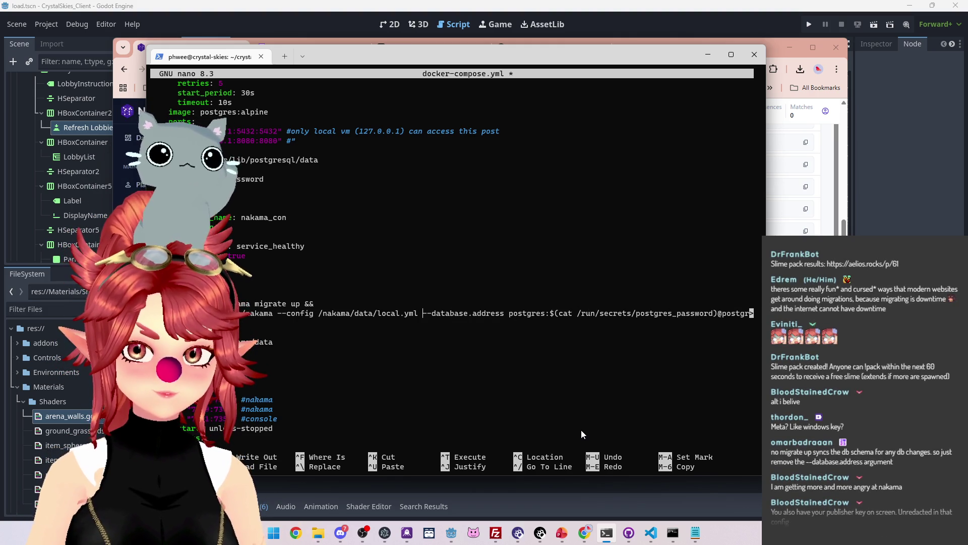
{"action": "key", "text": "Delete"}
{"action": "key", "text": "Delete"}
{"action": "key", "text": "Delete"}
{"action": "key", "text": "Delete"}
{"action": "key", "text": "Delete"}
{"action": "key", "text": "Delete"}
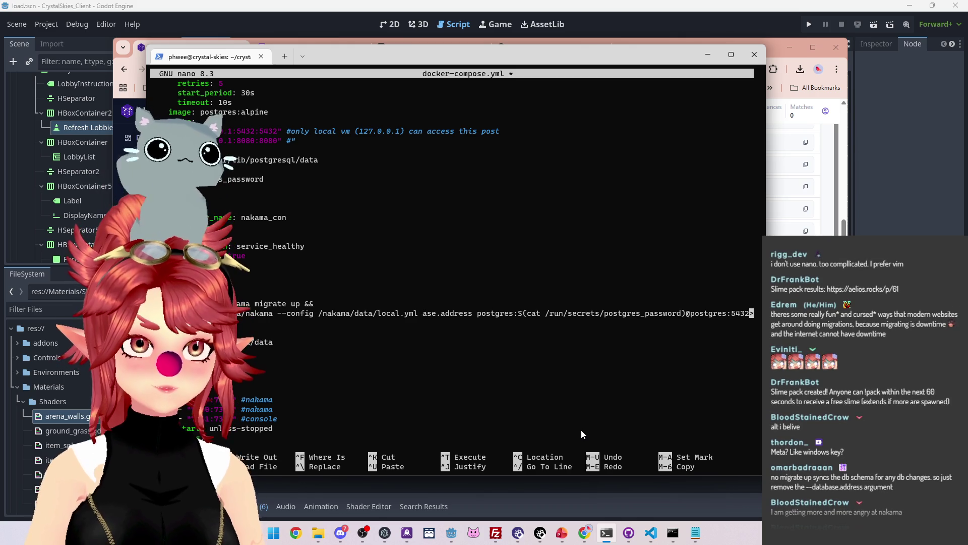
{"action": "key", "text": "Delete"}
{"action": "key", "text": "Delete"}
{"action": "key", "text": "Delete"}
{"action": "key", "text": "Delete"}
{"action": "key", "text": "Delete"}
{"action": "key", "text": "Delete"}
{"action": "key", "text": "Delete"}
{"action": "key", "text": "Delete"}
{"action": "key", "text": "Delete"}
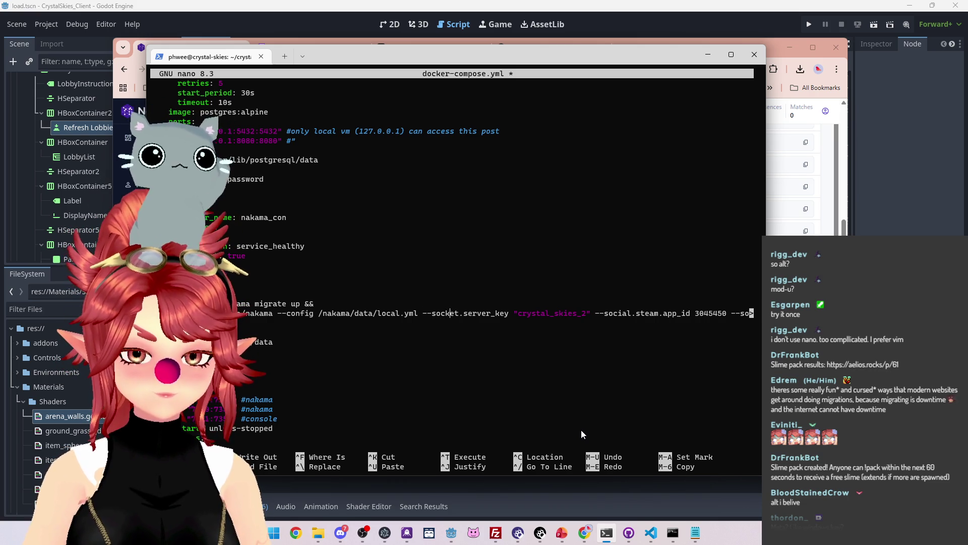
{"action": "key", "text": "Right"}
{"action": "key", "text": "Right"}
{"action": "key", "text": "Right"}
{"action": "key", "text": "Right"}
{"action": "key", "text": "Right"}
{"action": "key", "text": "Right"}
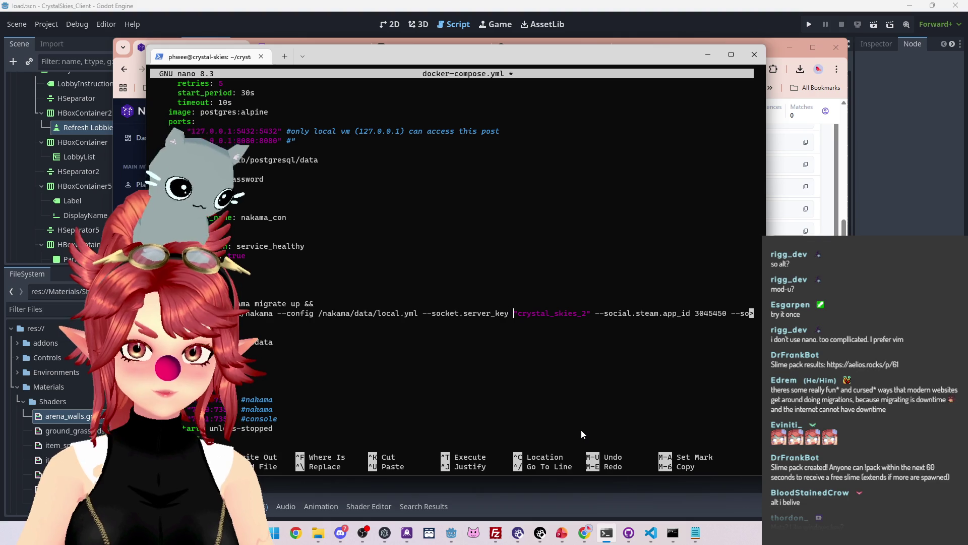
{"action": "key", "text": "Right"}
{"action": "key", "text": "Right"}
{"action": "key", "text": "Right"}
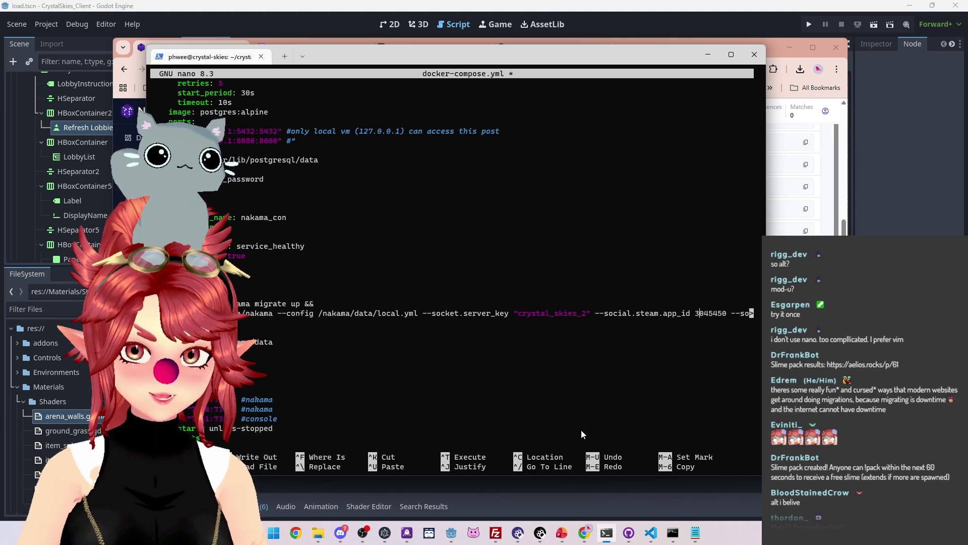
{"action": "key", "text": "Right"}
{"action": "key", "text": "Right"}
{"action": "key", "text": "Right"}
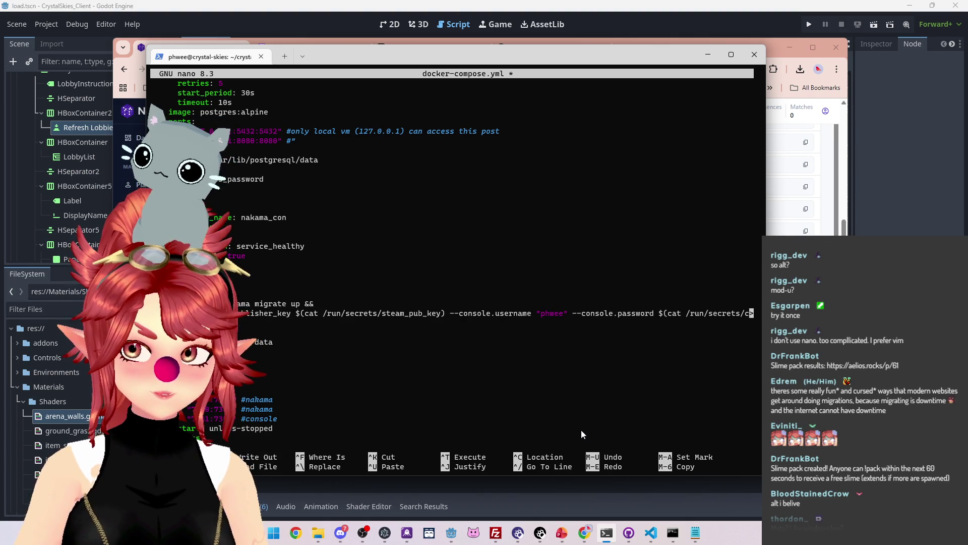
{"action": "key", "text": "Right"}
{"action": "key", "text": "Right"}
{"action": "key", "text": "Right"}
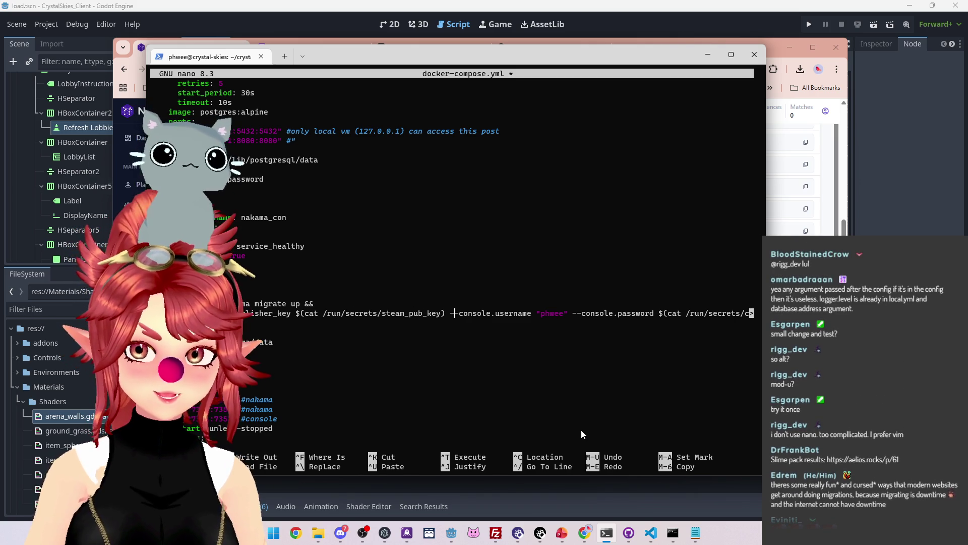
{"action": "key", "text": "Right"}
{"action": "key", "text": "Right"}
{"action": "key", "text": "Right"}
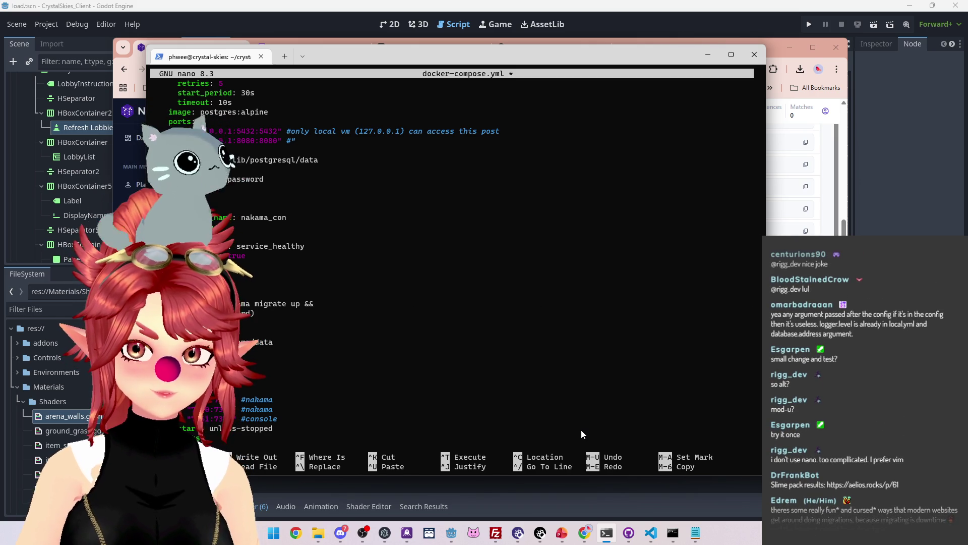
{"action": "key", "text": "Right"}
{"action": "key", "text": "Right"}
{"action": "key", "text": "Right"}
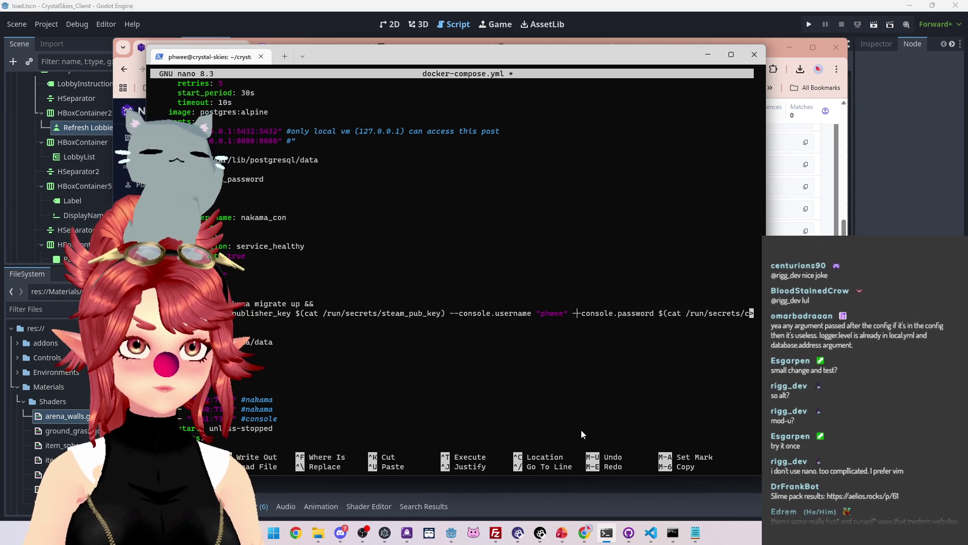
{"action": "key", "text": "Left"}
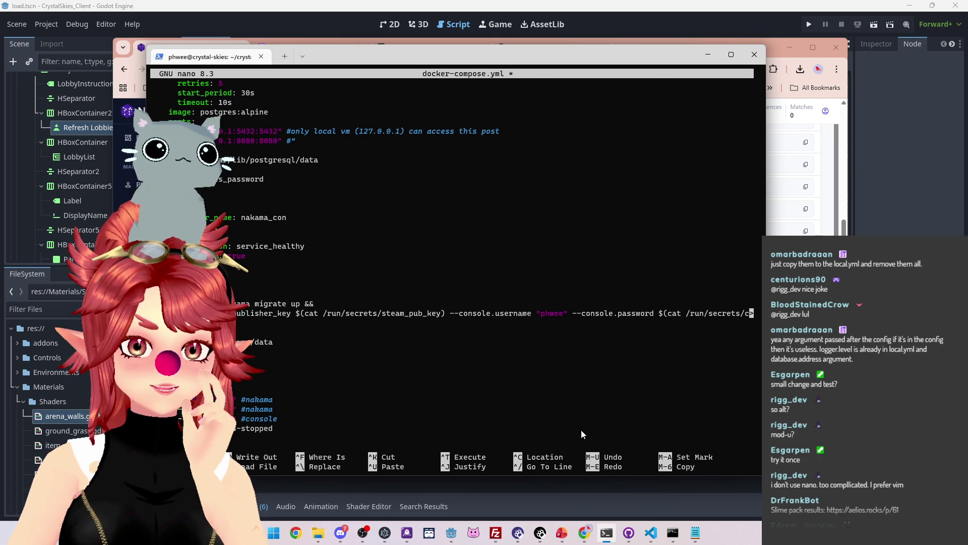
{"action": "key", "text": "Left"}
{"action": "key", "text": "Left"}
{"action": "key", "text": "Left"}
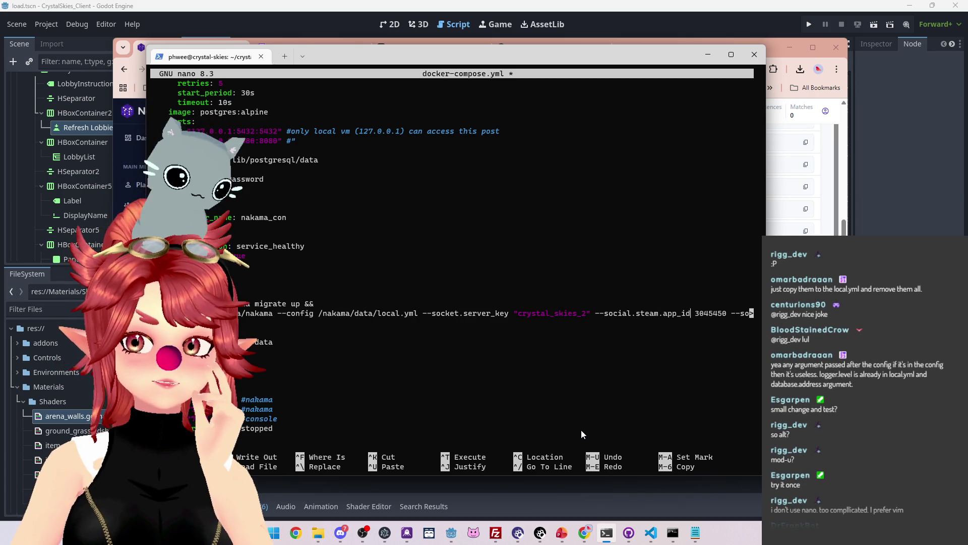
{"action": "key", "text": "Right"}
{"action": "key", "text": "Right"}
{"action": "key", "text": "Right"}
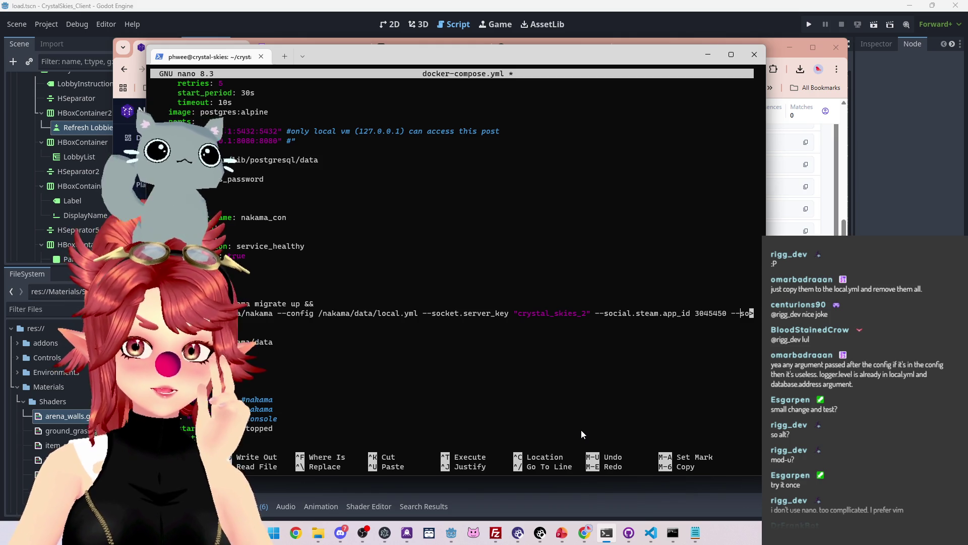
{"action": "key", "text": "Right"}
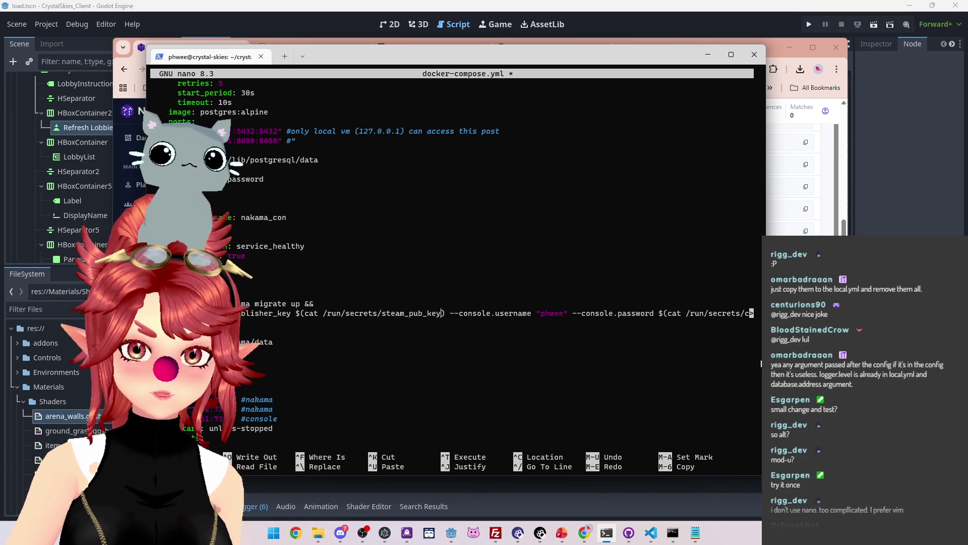
{"action": "key", "text": "alt+Tab"}
{"action": "scroll", "coordinate": [525, 283], "scroll_direction": "down", "scroll_amount": 13}
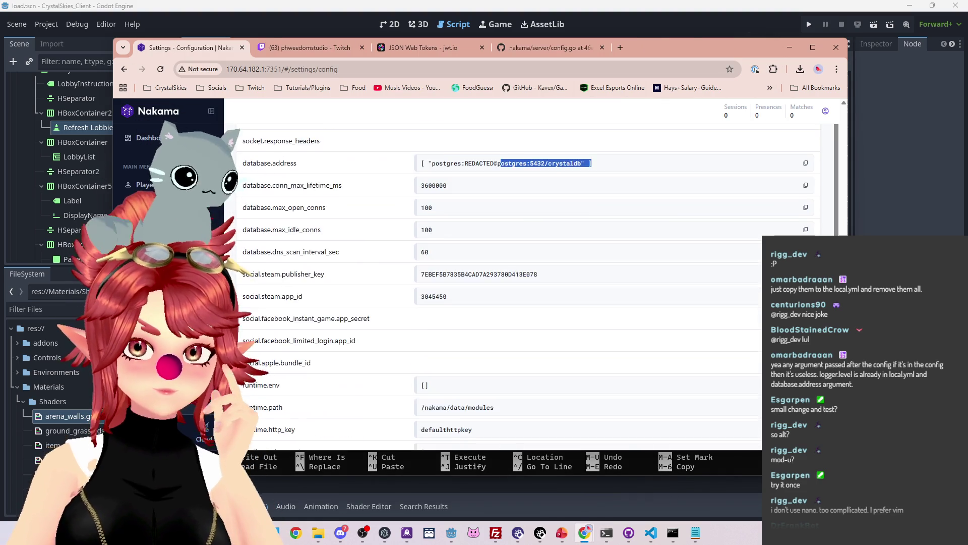
{"action": "scroll", "coordinate": [415, 331], "scroll_direction": "down", "scroll_amount": 10}
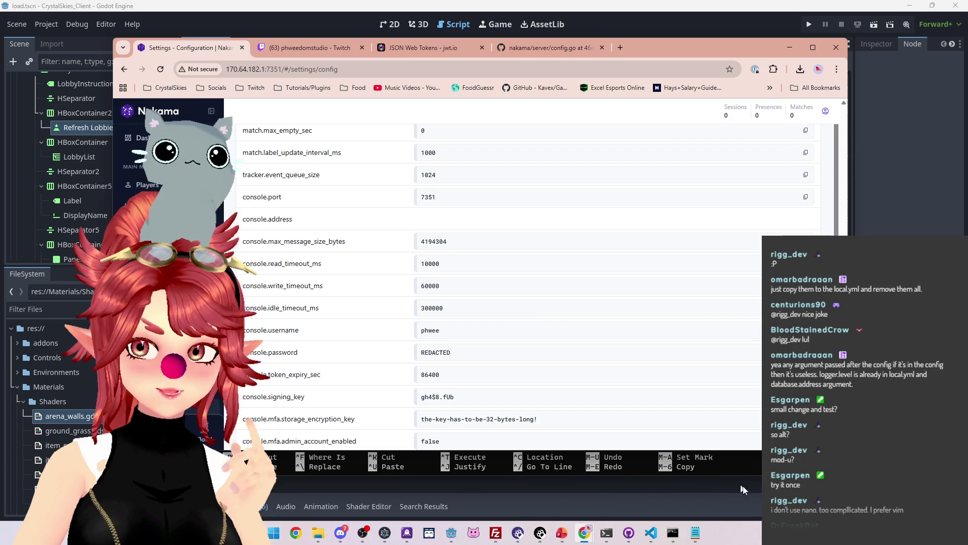
{"action": "key", "text": "alt+Tab"}
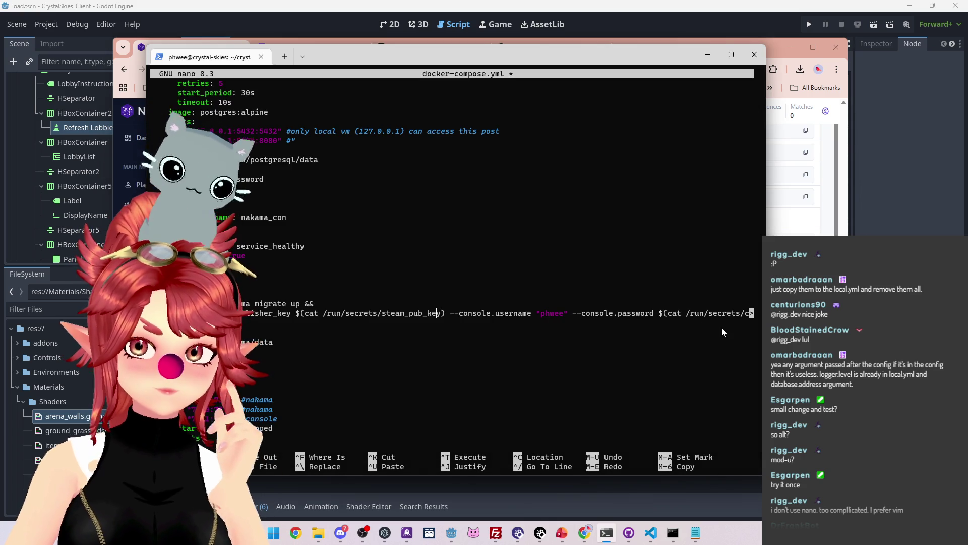
Step: Delete the --console.username and --console.password arguments so the line ends at steam_pub_key)
{"action": "key", "text": "Delete"}
{"action": "key", "text": "Delete"}
{"action": "key", "text": "Delete"}
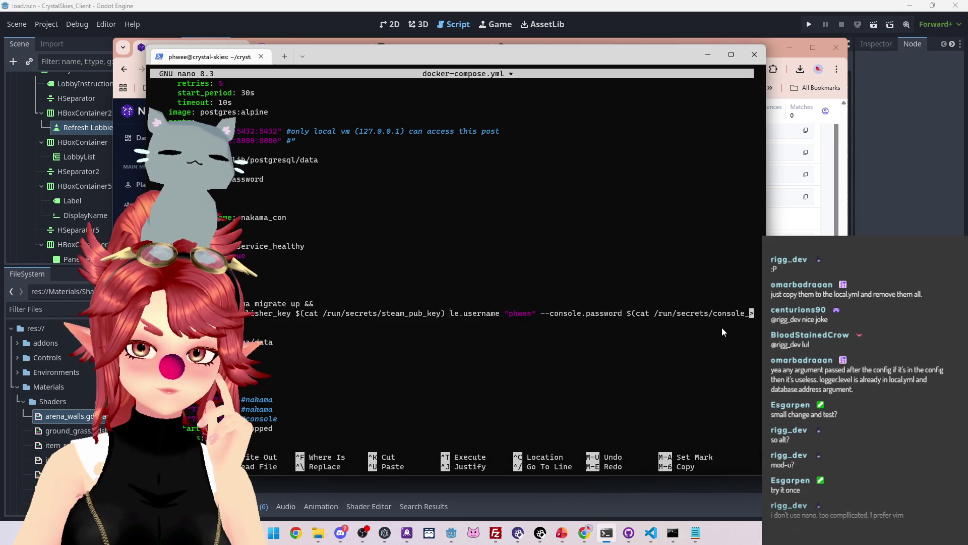
{"action": "key", "text": "Delete"}
{"action": "key", "text": "Delete"}
{"action": "key", "text": "Delete"}
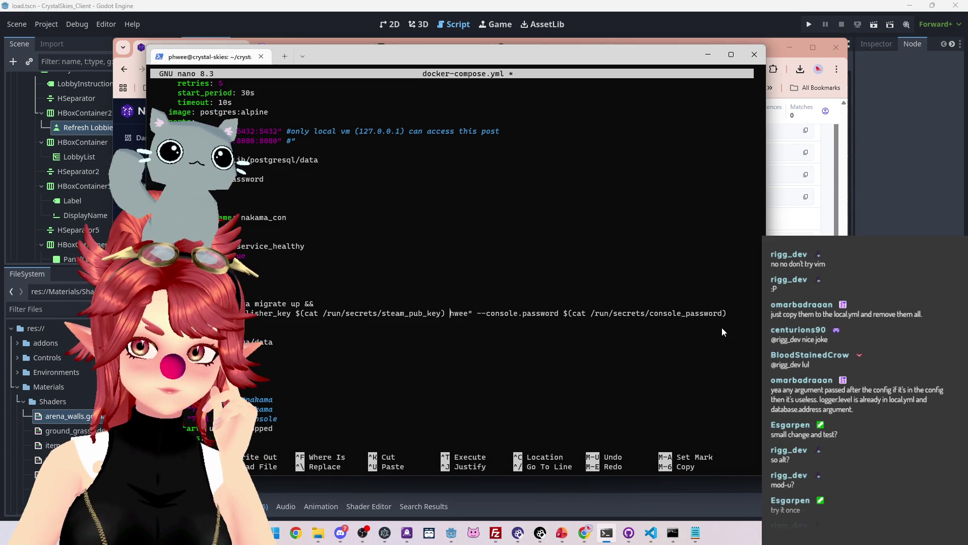
{"action": "key", "text": "Delete"}
{"action": "key", "text": "Delete"}
{"action": "key", "text": "Delete"}
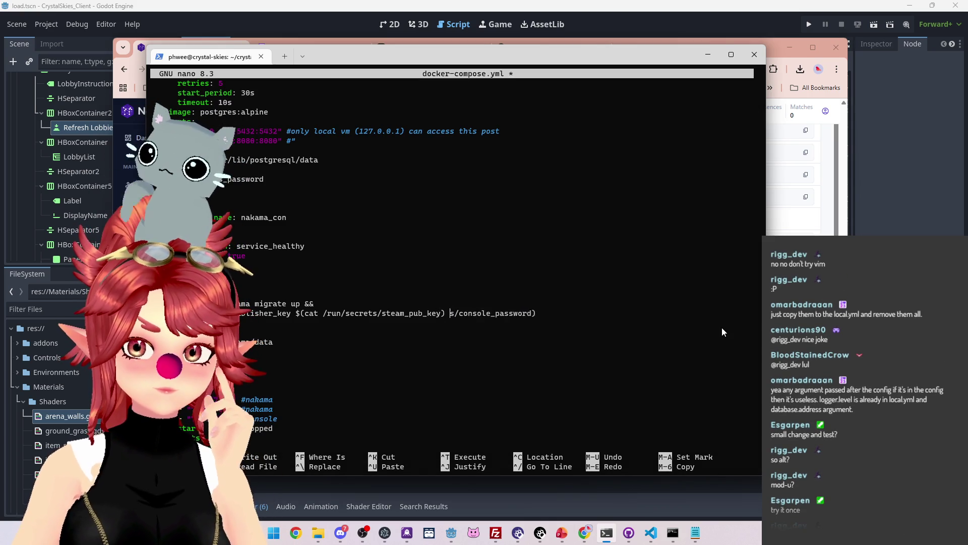
{"action": "key", "text": "Delete"}
{"action": "key", "text": "Delete"}
{"action": "key", "text": "Delete"}
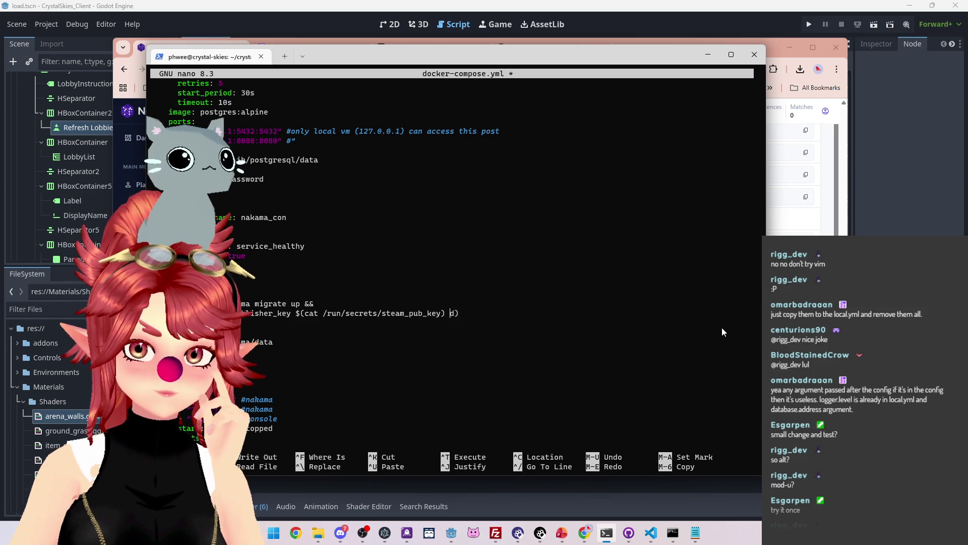
{"action": "key", "text": "BackSpace"}
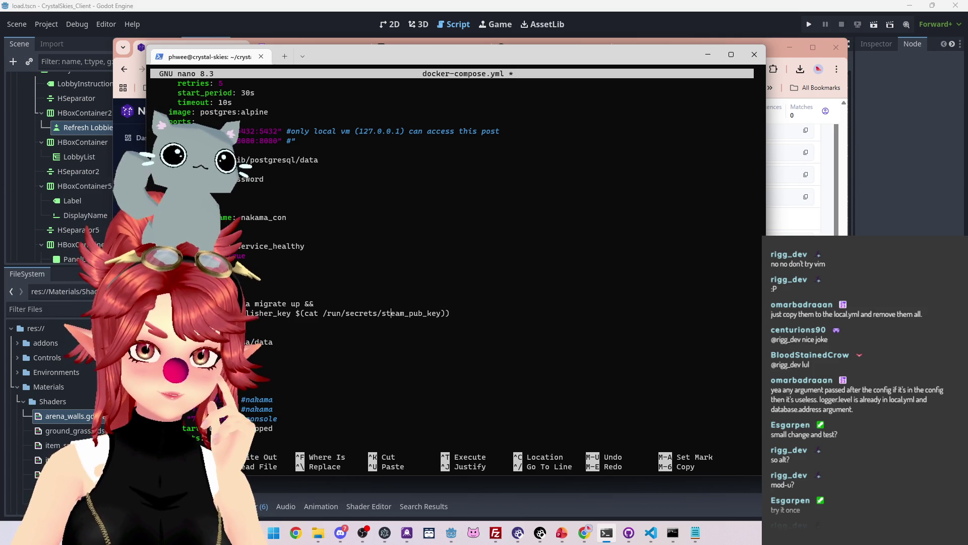
Step: Check the edited command line from end to start, then return to the Nakama configuration page
{"action": "left_click", "coordinate": [623, 314]}
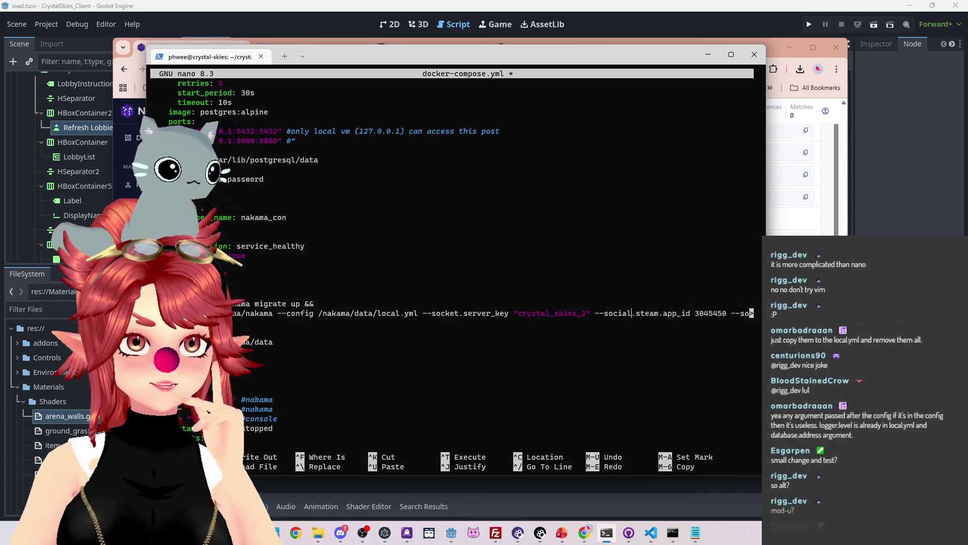
{"action": "key", "text": "End"}
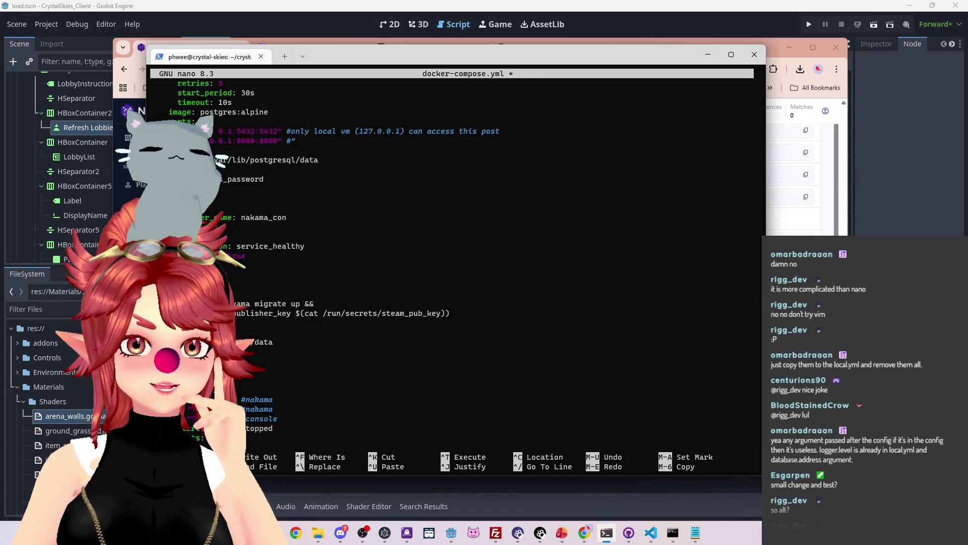
{"action": "left_click", "coordinate": [734, 314]}
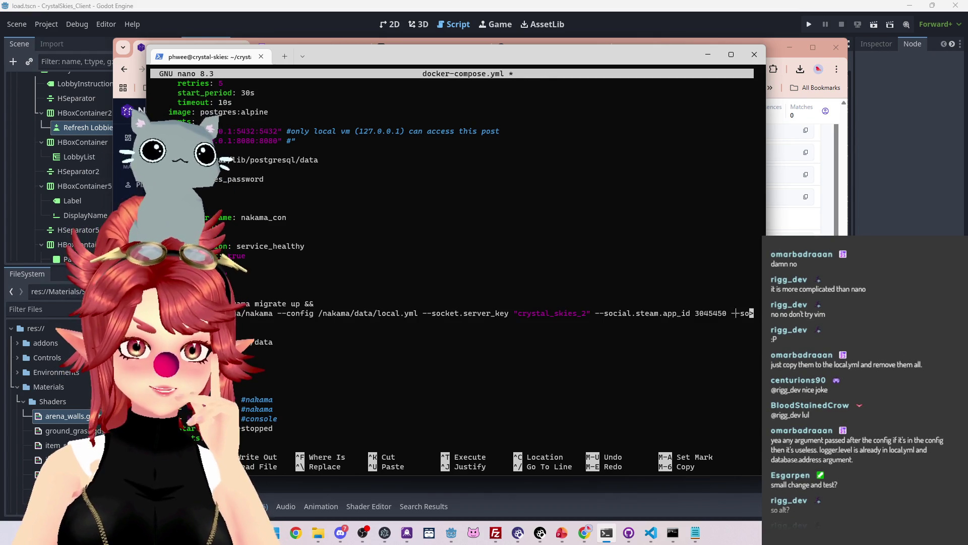
{"action": "key", "text": "alt+Tab"}
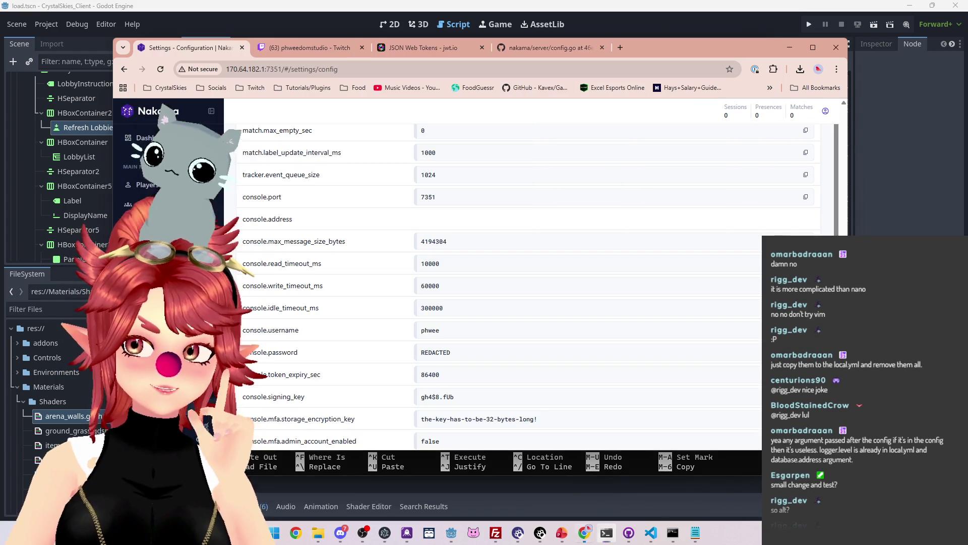
Step: Scroll up through the Nakama Console Settings > Configuration values
{"action": "scroll", "coordinate": [524, 282], "scroll_direction": "down", "scroll_amount": 15}
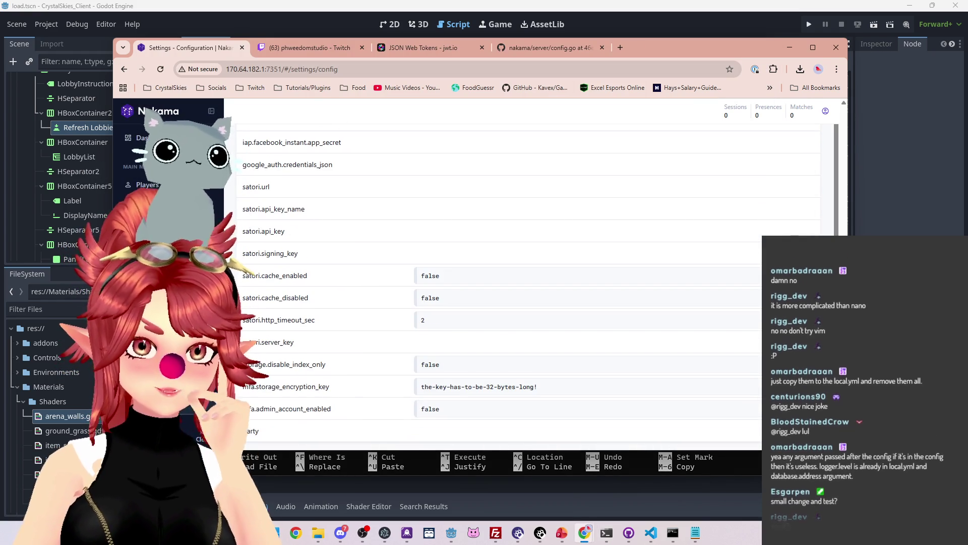
{"action": "scroll", "coordinate": [524, 283], "scroll_direction": "up", "scroll_amount": 10}
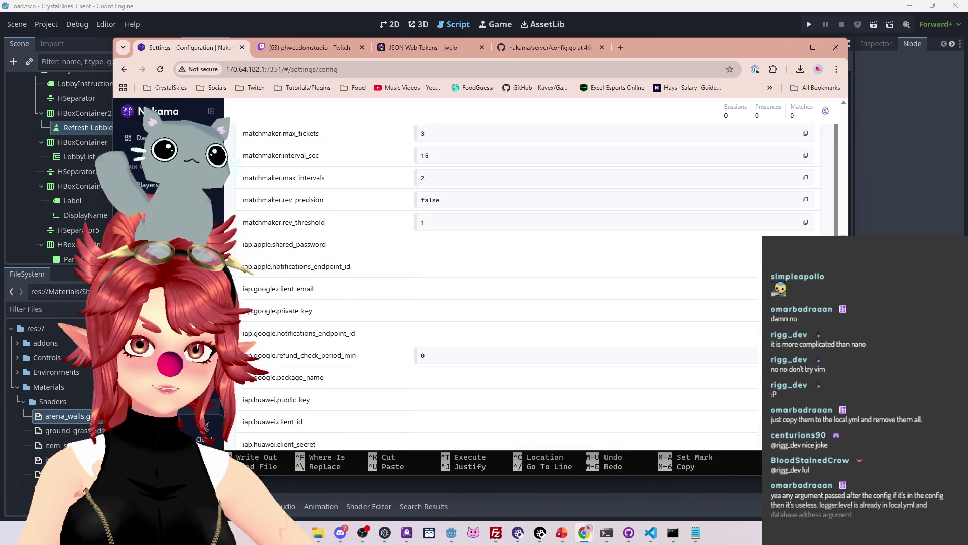
{"action": "scroll", "coordinate": [525, 283], "scroll_direction": "up", "scroll_amount": 15}
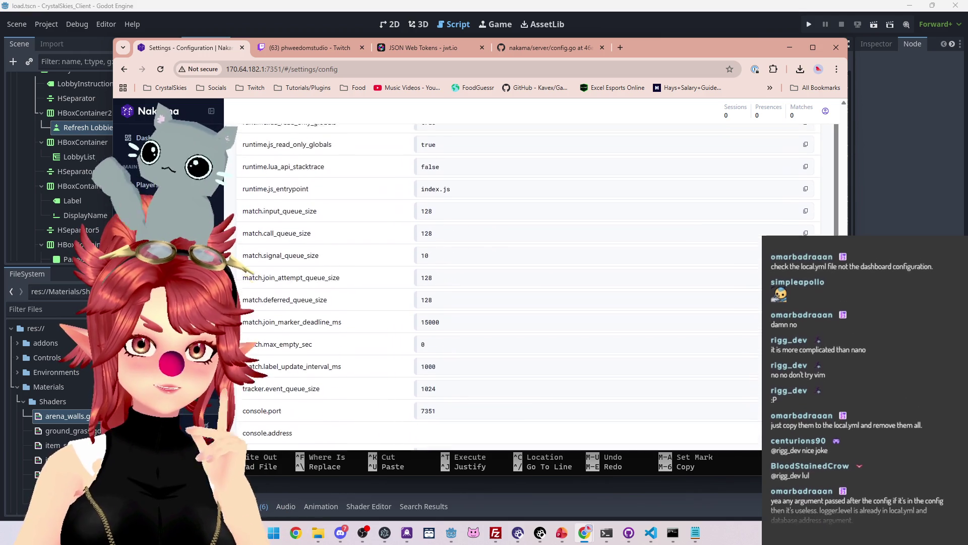
{"action": "scroll", "coordinate": [525, 282], "scroll_direction": "up", "scroll_amount": 10}
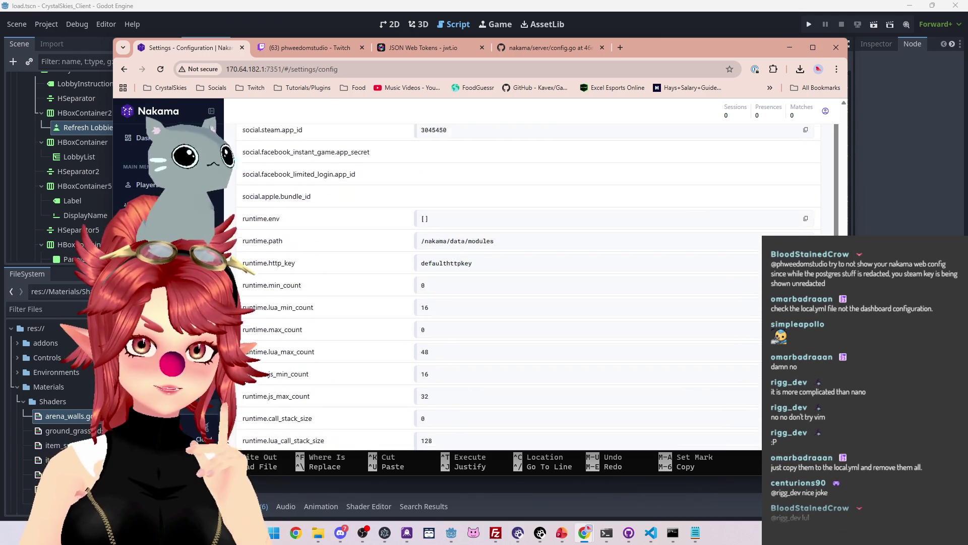
{"action": "scroll", "coordinate": [501, 298], "scroll_direction": "up", "scroll_amount": 3}
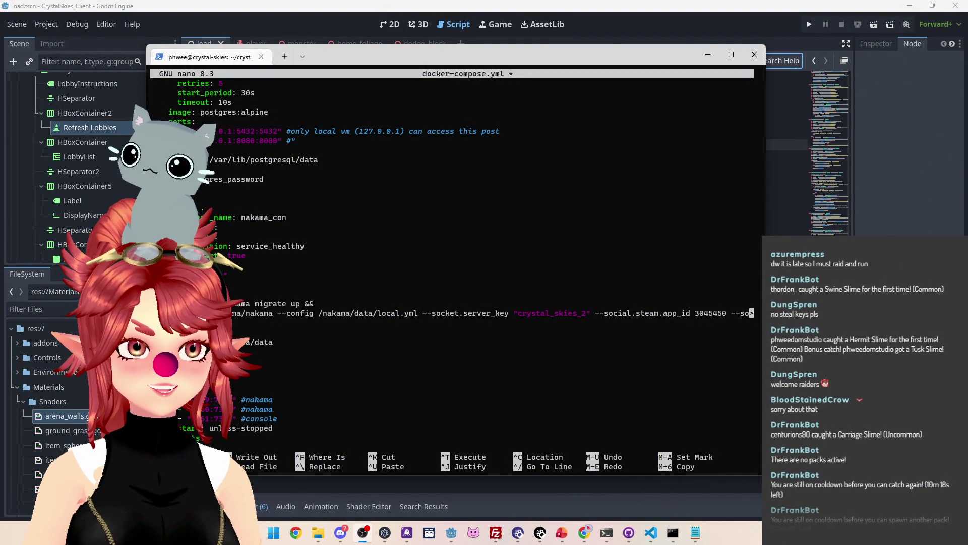
Step: Nudge the terminal window, then scroll Nakama Console's configuration up to the socket rows
{"action": "left_click_drag", "start_coordinate": [522, 55], "coordinate": [545, 49]}
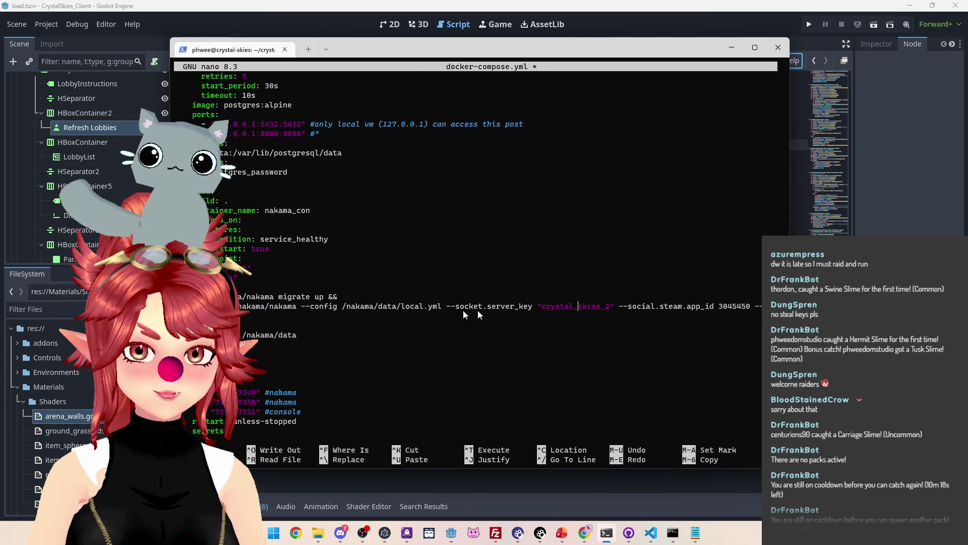
{"action": "mouse_move", "coordinate": [584, 533]}
{"action": "left_click", "coordinate": [631, 468]}
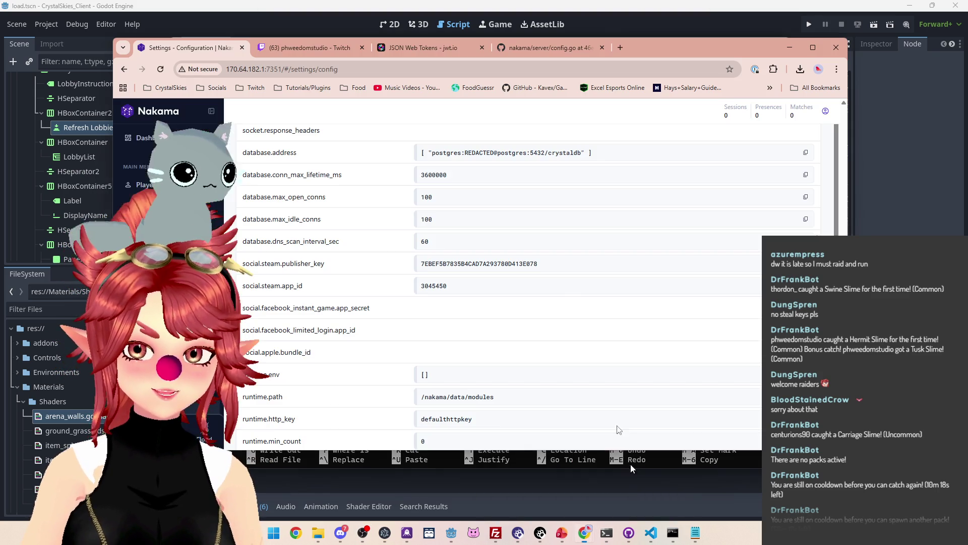
{"action": "scroll", "coordinate": [396, 301], "scroll_direction": "down", "scroll_amount": 1}
{"action": "scroll", "coordinate": [427, 300], "scroll_direction": "up", "scroll_amount": 4}
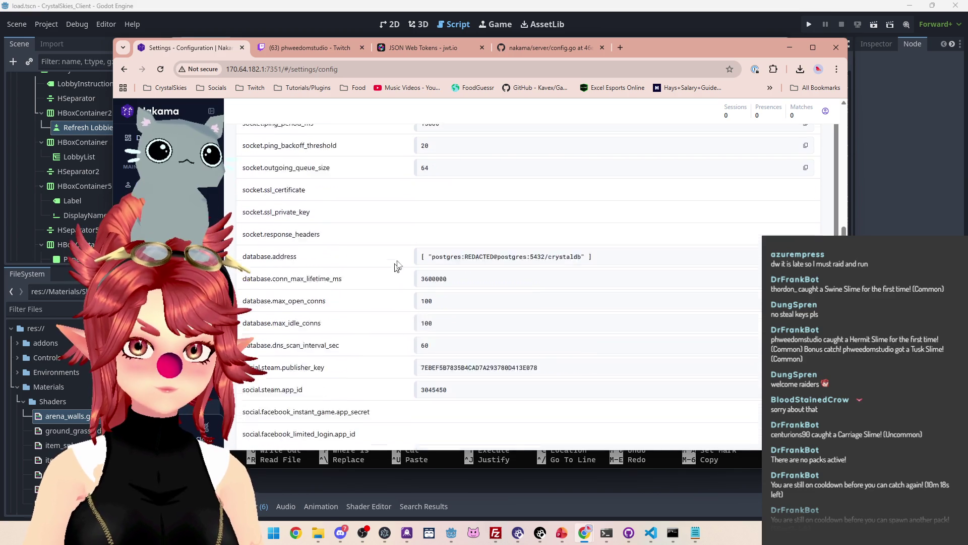
{"action": "scroll", "coordinate": [306, 328], "scroll_direction": "up", "scroll_amount": 1}
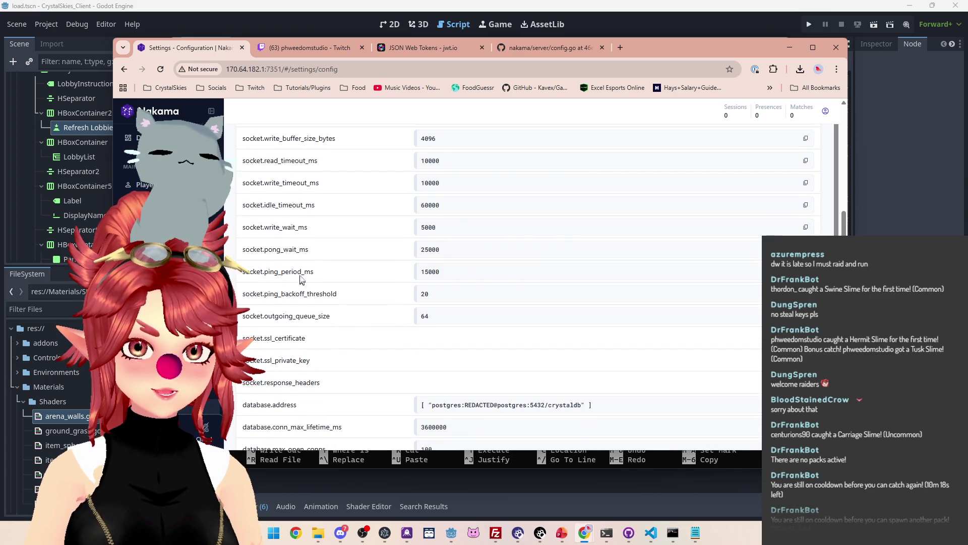
{"action": "scroll", "coordinate": [298, 322], "scroll_direction": "up", "scroll_amount": 2}
{"action": "scroll", "coordinate": [363, 335], "scroll_direction": "up", "scroll_amount": 2}
{"action": "scroll", "coordinate": [363, 336], "scroll_direction": "up", "scroll_amount": 1}
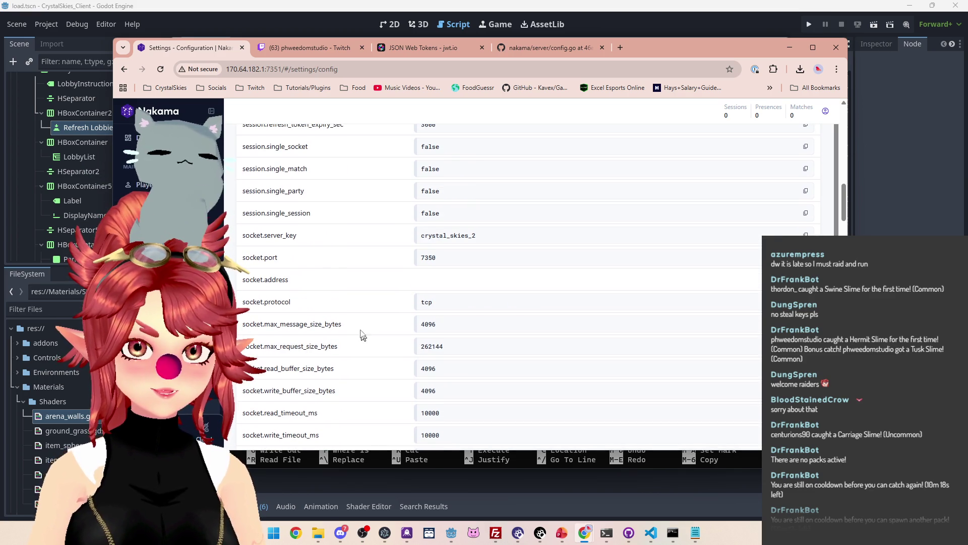
Step: Hide the browser and return to docker-compose.yml in nano, caret at the extra flags
{"action": "left_click", "coordinate": [789, 47]}
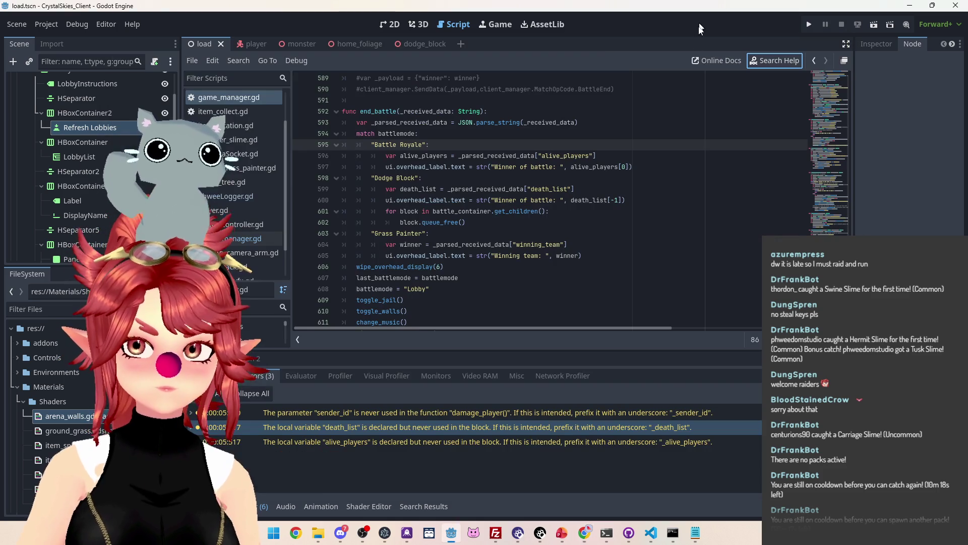
{"action": "left_click", "coordinate": [606, 532]}
{"action": "key", "text": "Left"}
{"action": "key", "text": "Left"}
{"action": "key", "text": "Left"}
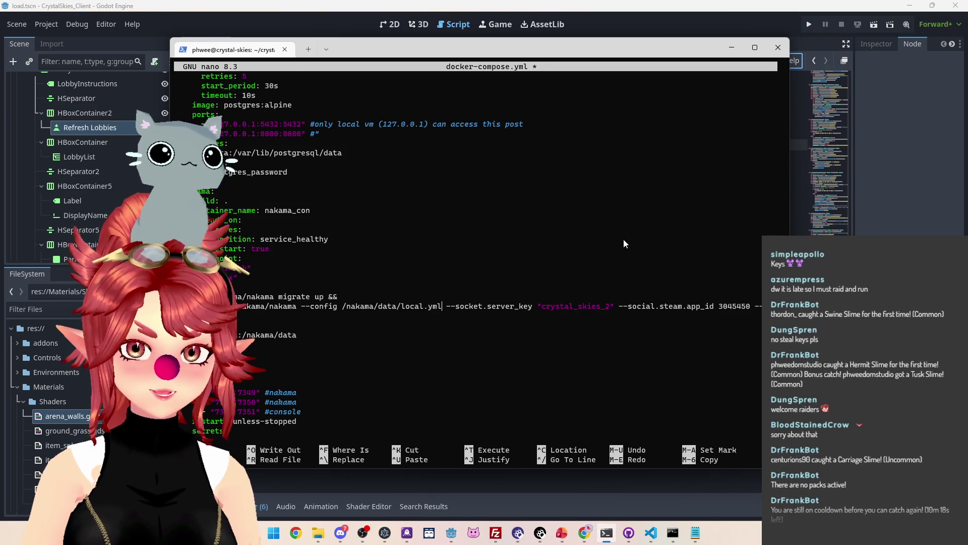
Step: Delete the server key and Steam flags and the extra parenthesis, then bring Nakama settings forward
{"action": "key", "text": "Delete"}
{"action": "key", "text": "Delete"}
{"action": "key", "text": "Delete"}
{"action": "key", "text": "Delete"}
{"action": "key", "text": "Delete"}
{"action": "key", "text": "Delete"}
{"action": "key", "text": "Delete"}
{"action": "key", "text": "Delete"}
{"action": "key", "text": "Delete"}
{"action": "key", "text": "Delete"}
{"action": "key", "text": "Delete"}
{"action": "key", "text": "Delete"}
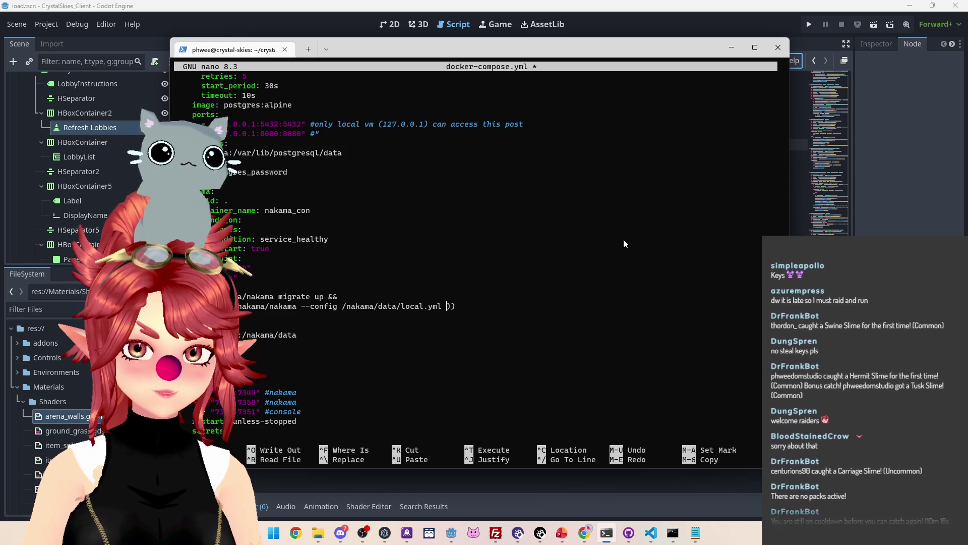
{"action": "key", "text": "Delete"}
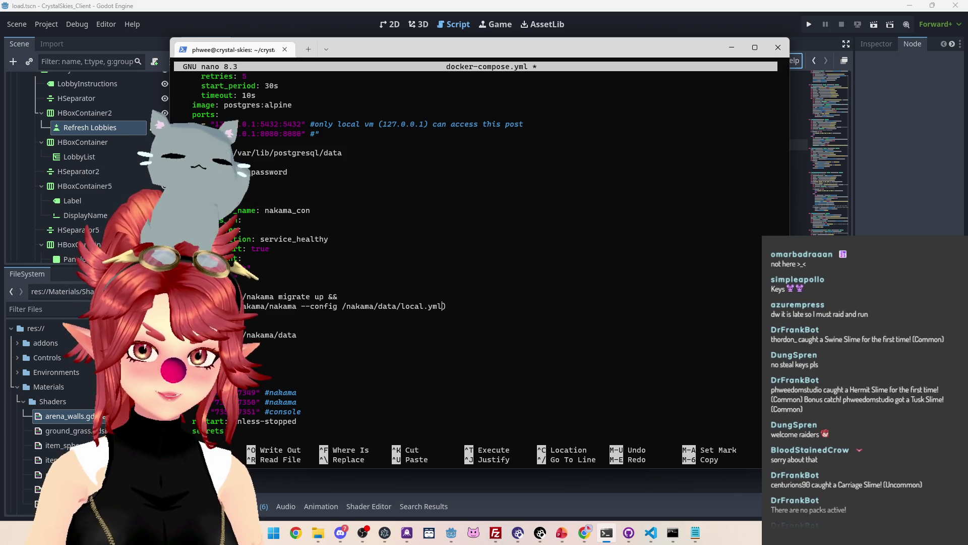
{"action": "left_click", "coordinate": [336, 306]}
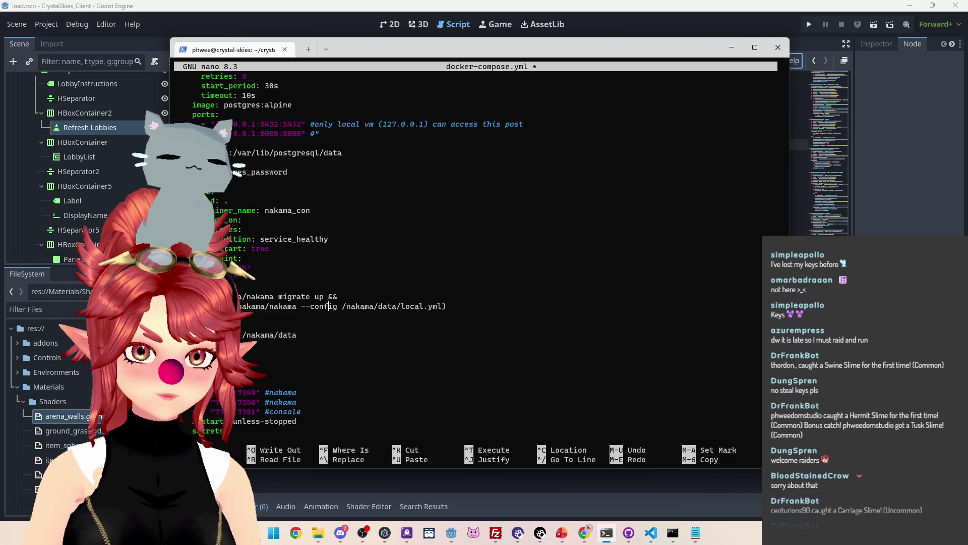
{"action": "mouse_move", "coordinate": [585, 532]}
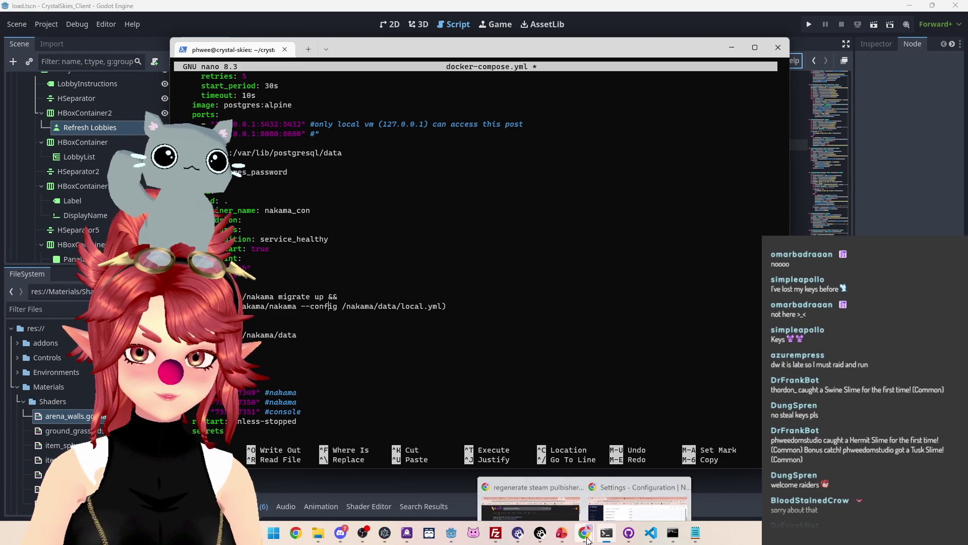
{"action": "left_click", "coordinate": [620, 495]}
Step: Scroll through the Nakama configuration list and shift the browser window rightward
{"action": "scroll", "coordinate": [610, 313], "scroll_direction": "up", "scroll_amount": 10}
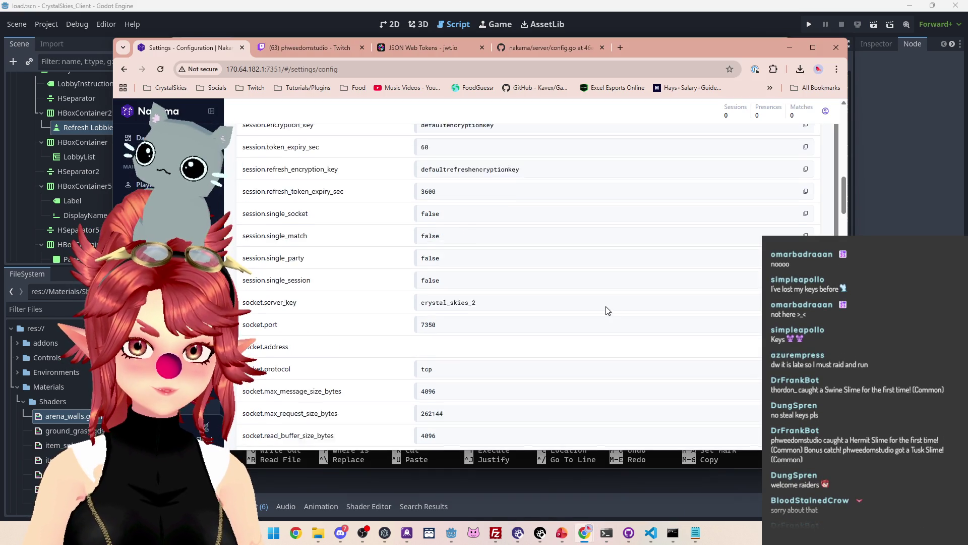
{"action": "scroll", "coordinate": [601, 309], "scroll_direction": "up", "scroll_amount": 8}
{"action": "scroll", "coordinate": [601, 309], "scroll_direction": "down", "scroll_amount": 15}
{"action": "scroll", "coordinate": [602, 309], "scroll_direction": "down", "scroll_amount": 8}
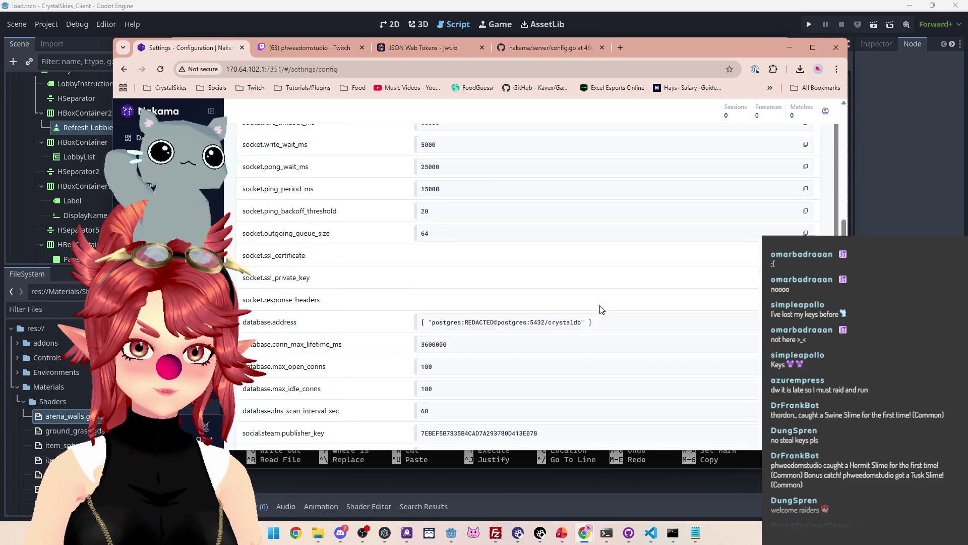
{"action": "mouse_move", "coordinate": [647, 52]}
{"action": "left_mouse_down"}
{"action": "mouse_move", "coordinate": [656, 356]}
{"action": "mouse_move", "coordinate": [738, 84]}
{"action": "mouse_move", "coordinate": [728, 82]}
{"action": "left_mouse_up"}
Step: Place the Nakama Console window beside the terminal and bring the docker-compose.yml editor forward
{"action": "scroll", "coordinate": [627, 343], "scroll_direction": "up", "scroll_amount": 10}
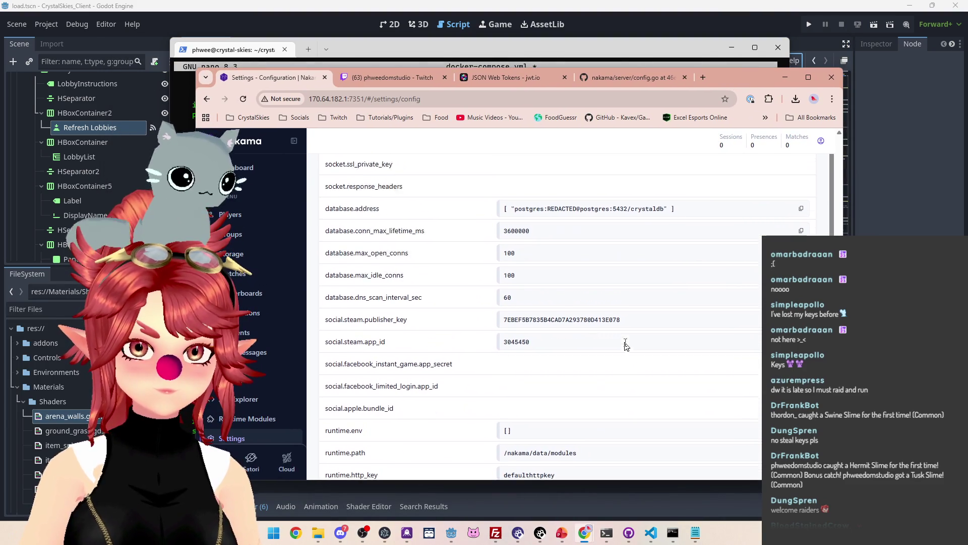
{"action": "scroll", "coordinate": [627, 346], "scroll_direction": "up", "scroll_amount": 5}
{"action": "scroll", "coordinate": [627, 346], "scroll_direction": "down", "scroll_amount": 5}
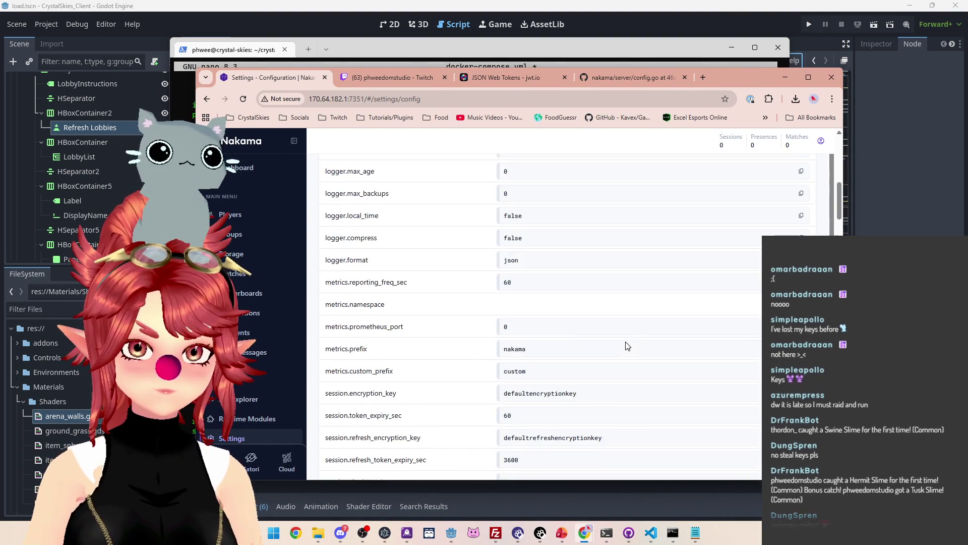
{"action": "scroll", "coordinate": [627, 346], "scroll_direction": "up", "scroll_amount": 5}
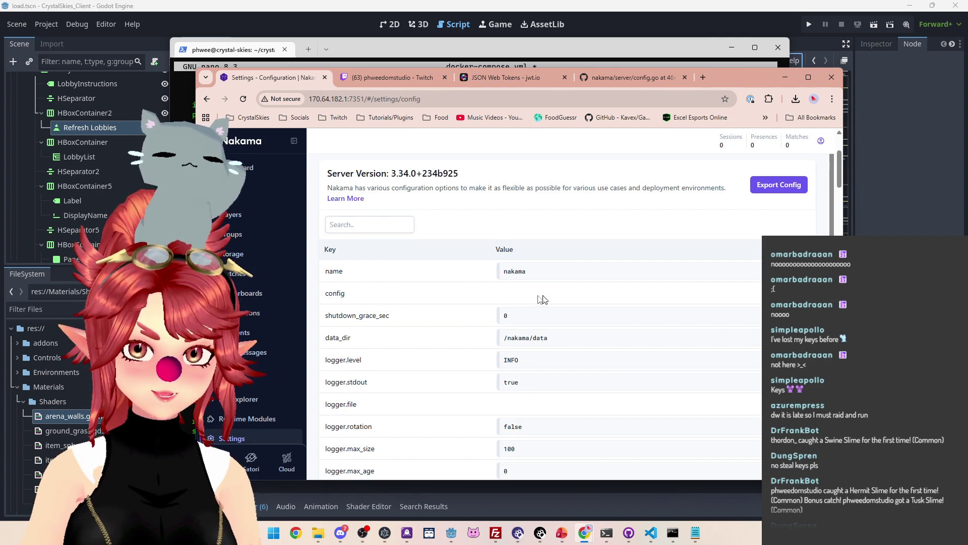
{"action": "mouse_move", "coordinate": [731, 83]}
{"action": "left_mouse_down"}
{"action": "mouse_move", "coordinate": [804, 76]}
{"action": "mouse_move", "coordinate": [812, 90]}
{"action": "mouse_move", "coordinate": [807, 83]}
{"action": "left_mouse_up"}
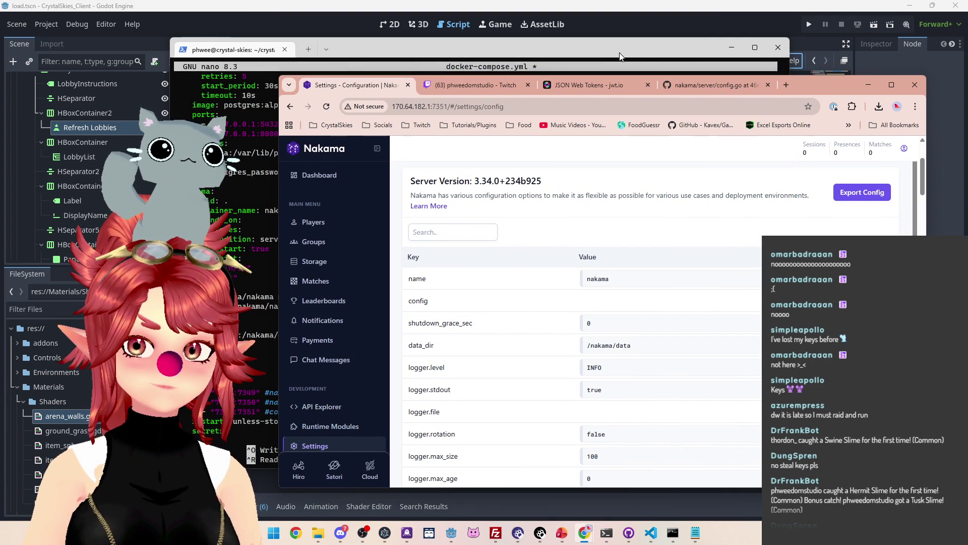
{"action": "left_click", "coordinate": [619, 56]}
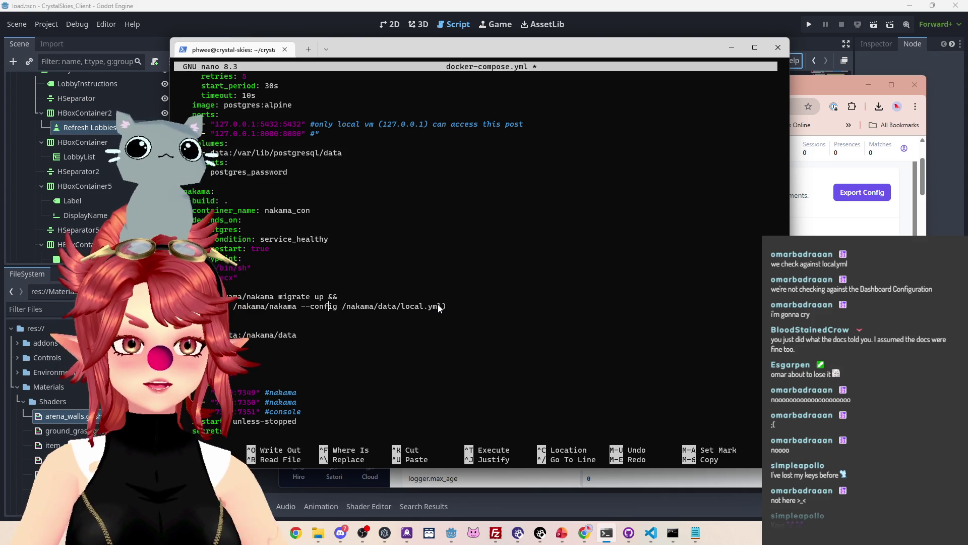
{"action": "left_click", "coordinate": [819, 92]}
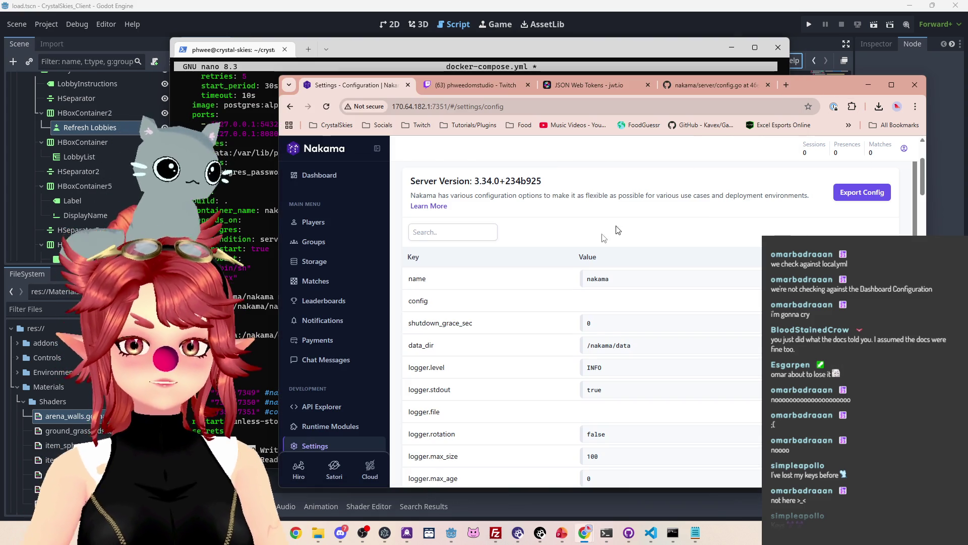
{"action": "scroll", "coordinate": [563, 320], "scroll_direction": "up", "scroll_amount": 3}
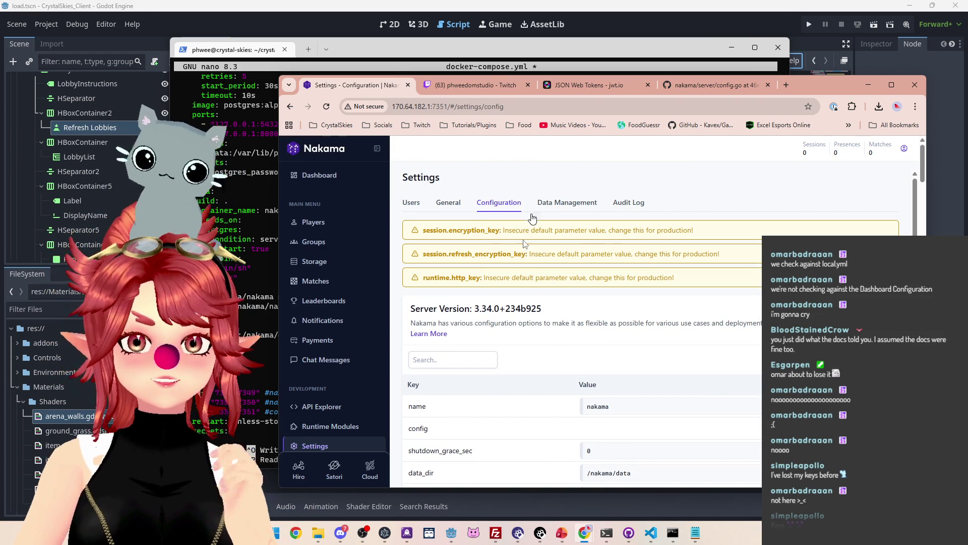
{"action": "scroll", "coordinate": [548, 286], "scroll_direction": "down", "scroll_amount": 1}
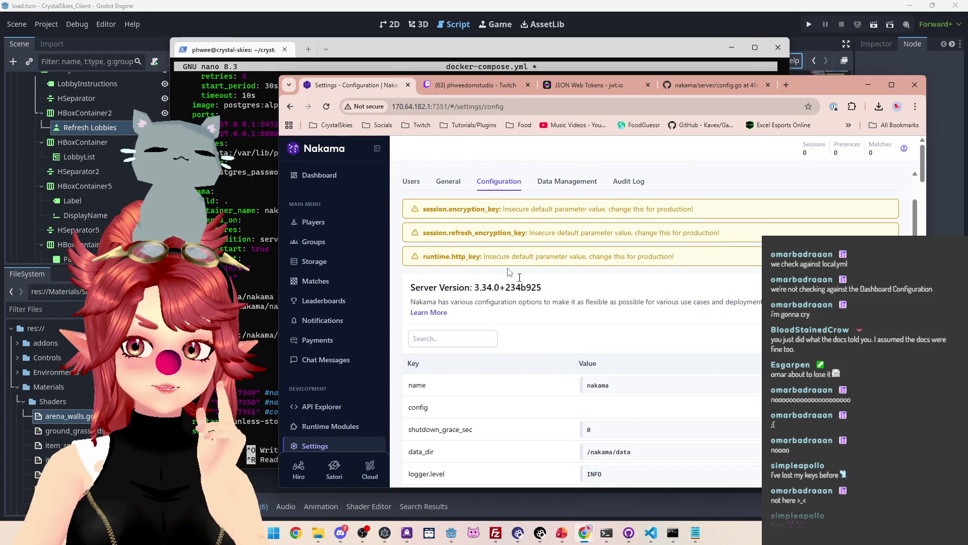
{"action": "scroll", "coordinate": [546, 389], "scroll_direction": "down", "scroll_amount": 15}
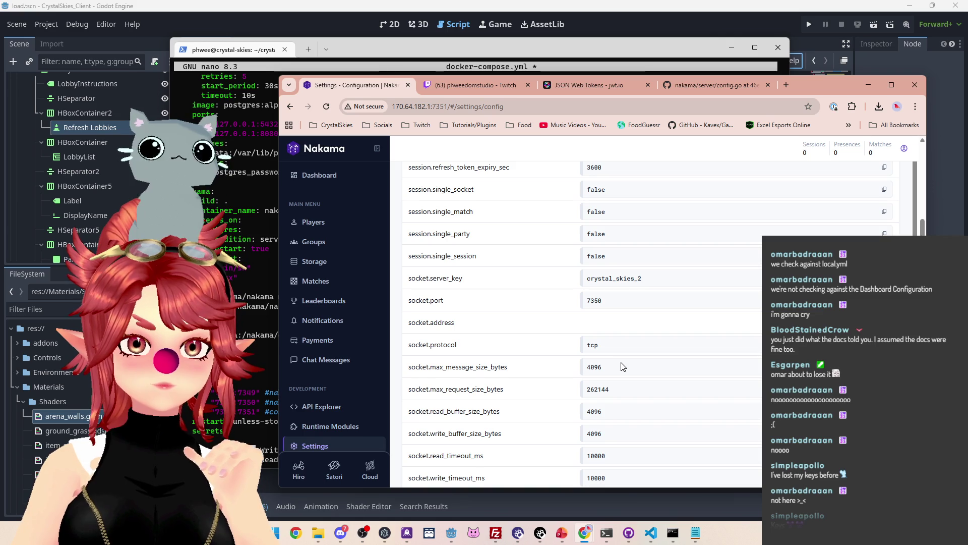
{"action": "scroll", "coordinate": [623, 366], "scroll_direction": "down", "scroll_amount": 2}
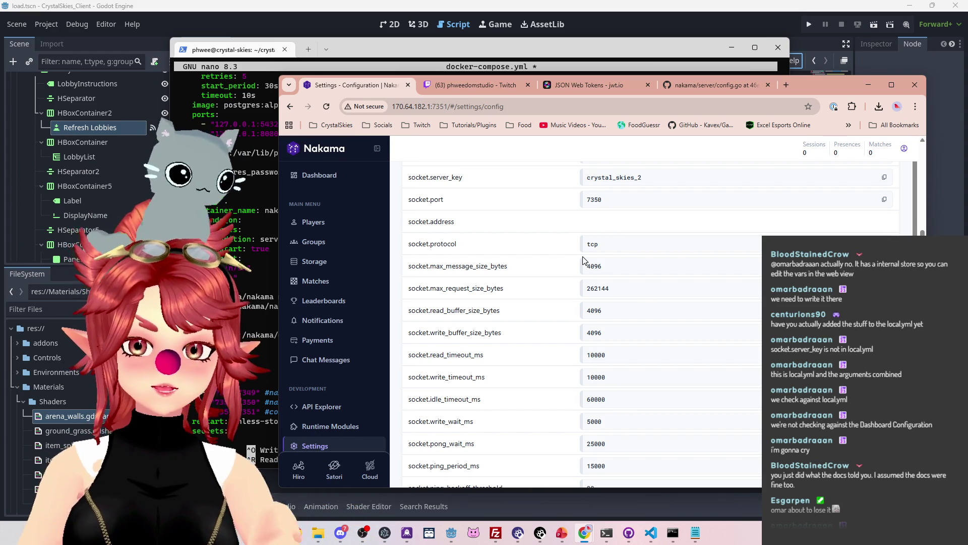
{"action": "scroll", "coordinate": [583, 264], "scroll_direction": "down", "scroll_amount": 8}
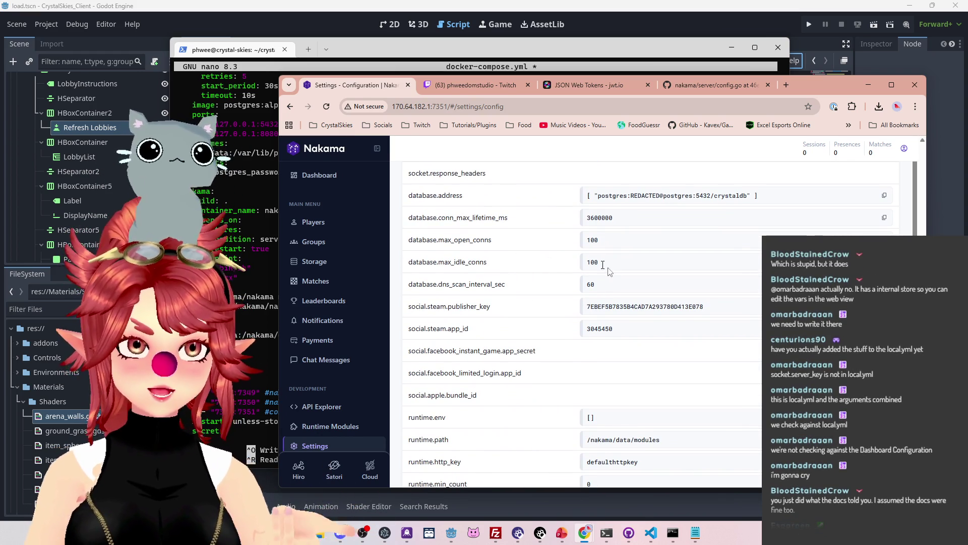
{"action": "scroll", "coordinate": [610, 267], "scroll_direction": "up", "scroll_amount": 1}
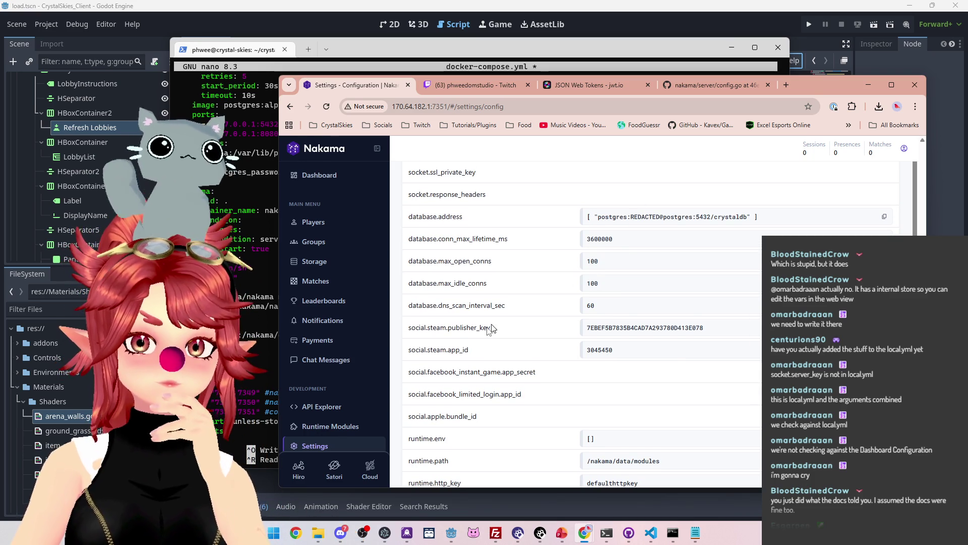
Step: Save the edited docker-compose.yml under its existing name and exit nano
{"action": "left_click", "coordinate": [253, 276]}
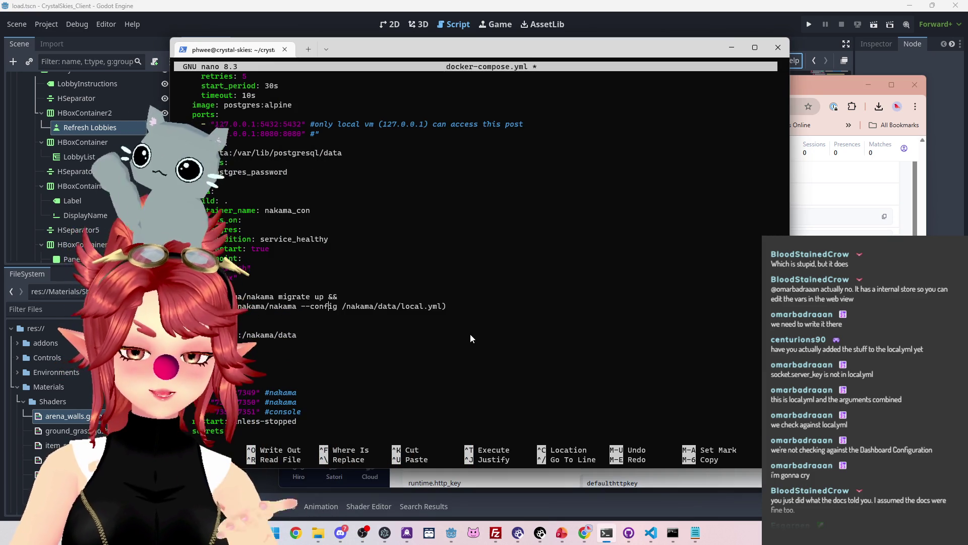
{"action": "scroll", "coordinate": [468, 331], "scroll_direction": "up", "scroll_amount": 1}
{"action": "scroll", "coordinate": [378, 303], "scroll_direction": "down", "scroll_amount": 1}
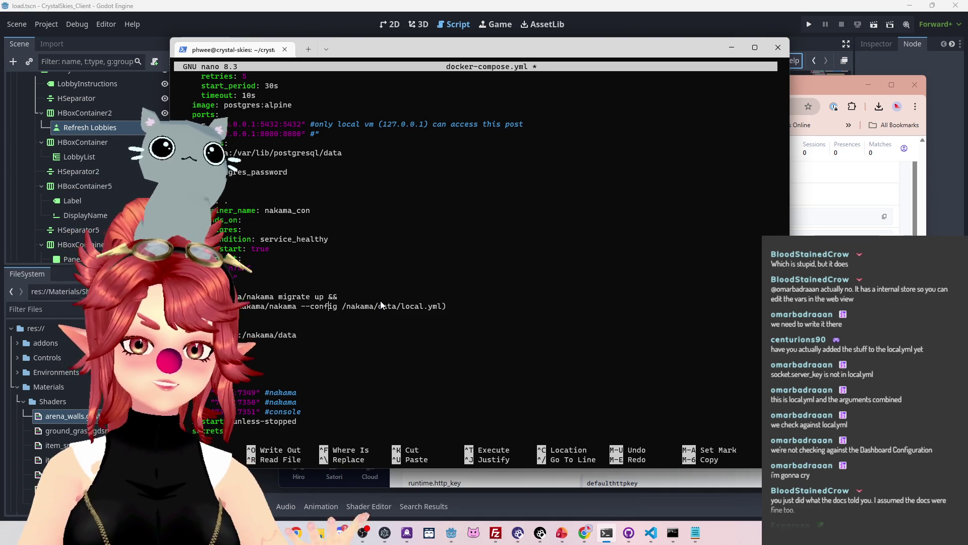
{"action": "key", "text": "ctrl+x"}
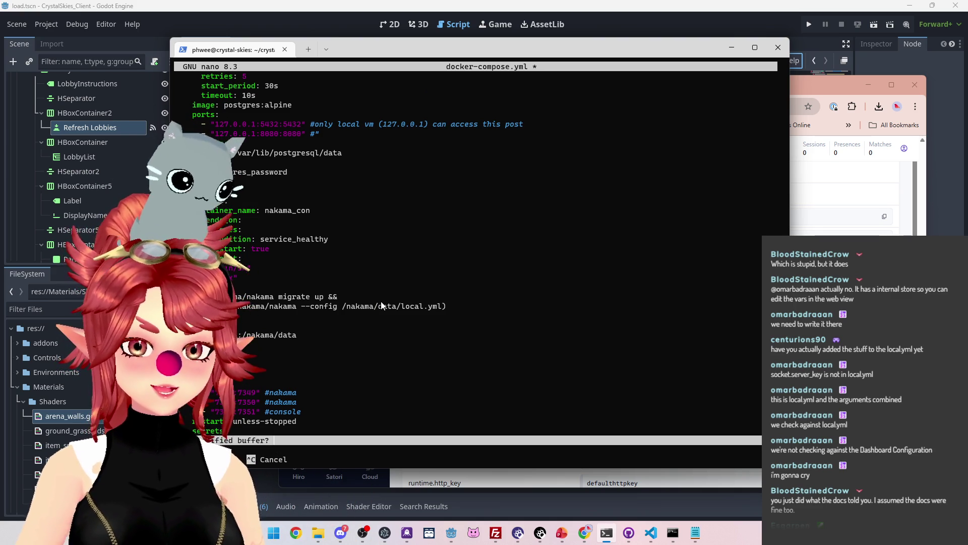
{"action": "key", "text": "y"}
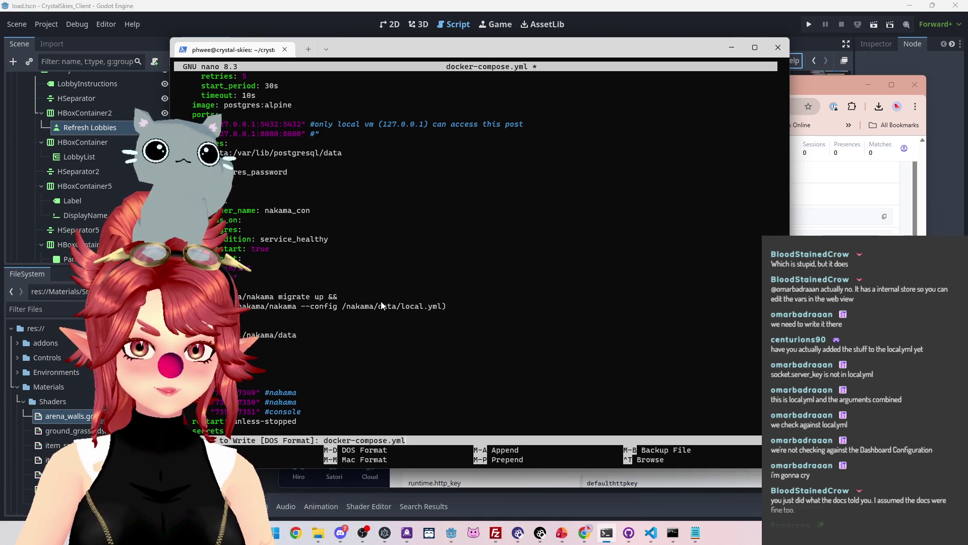
{"action": "key", "text": "Return"}
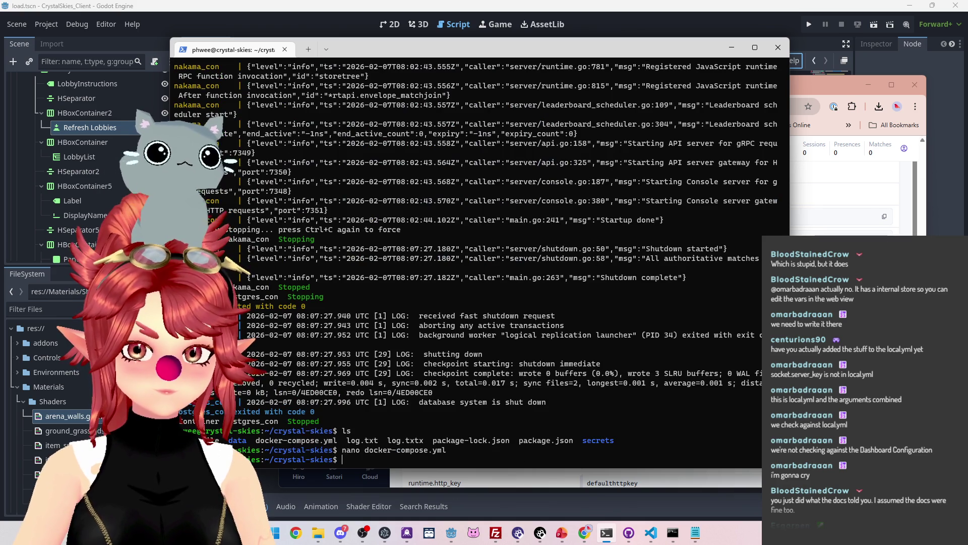
Step: Run docker compose up, then stop it when nakama_con crash-loops on the shell syntax error
{"action": "type", "text": "docker compo"}
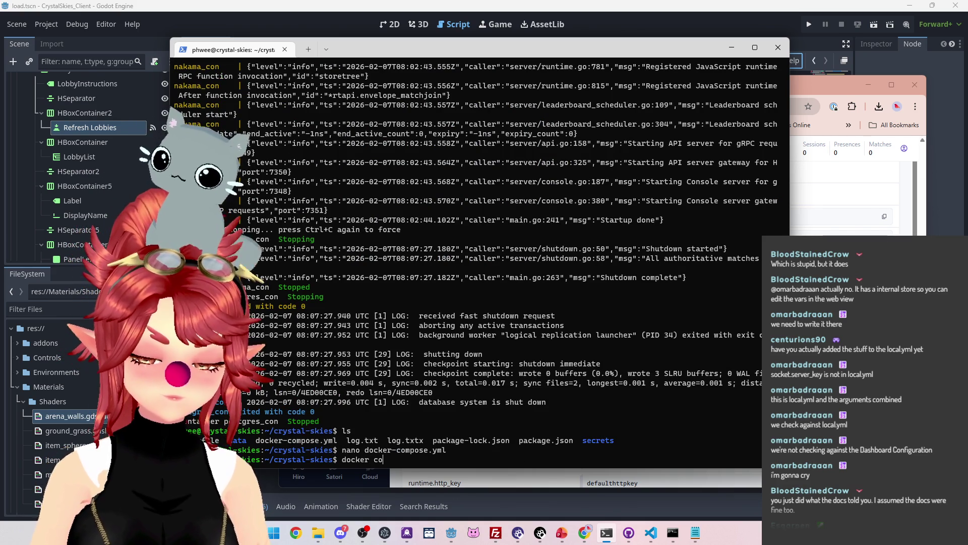
{"action": "type", "text": "se up"}
{"action": "key", "text": "Return"}
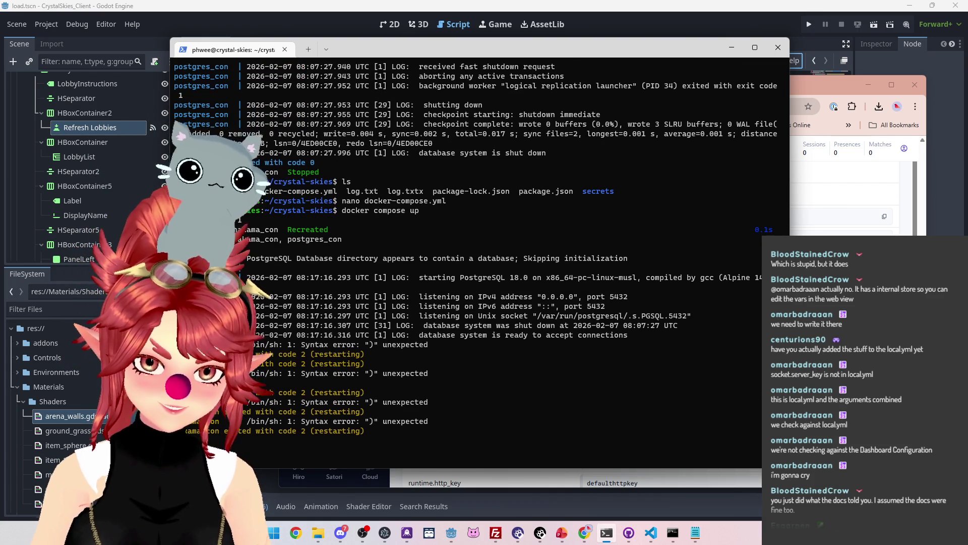
{"action": "key", "text": "ctrl+c"}
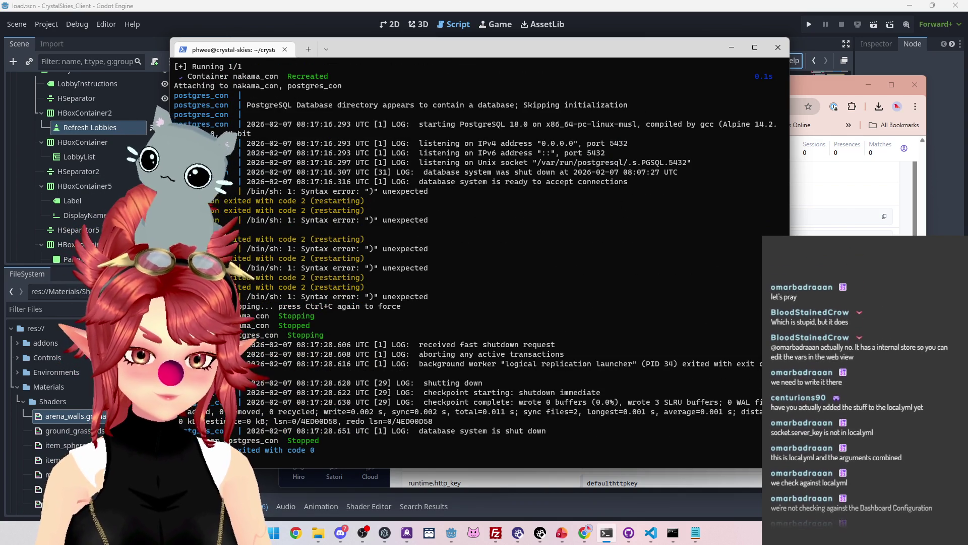
{"action": "key", "text": "Return"}
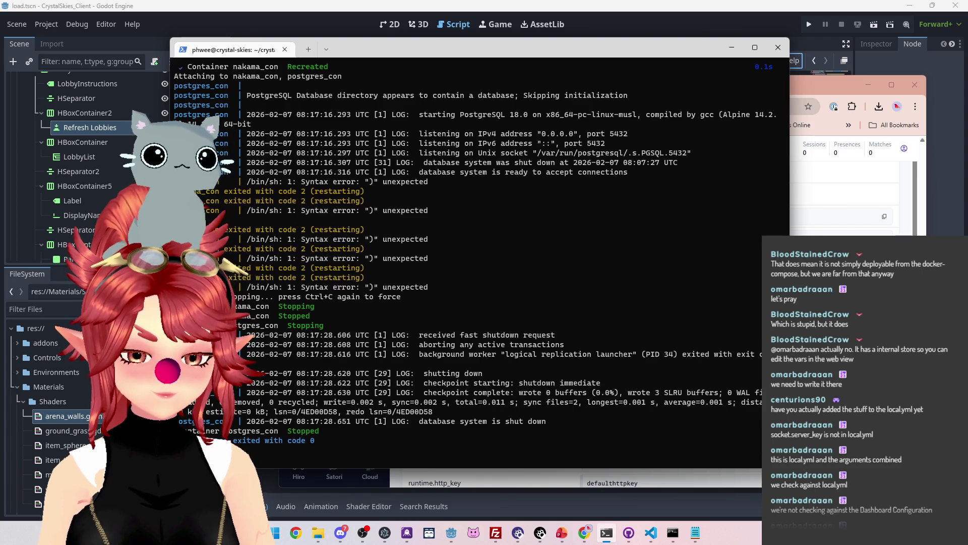
Step: List the crystal-skies project folder and its data folder, then return to crystal-skies
{"action": "type", "text": "ls"}
{"action": "key", "text": "Return"}
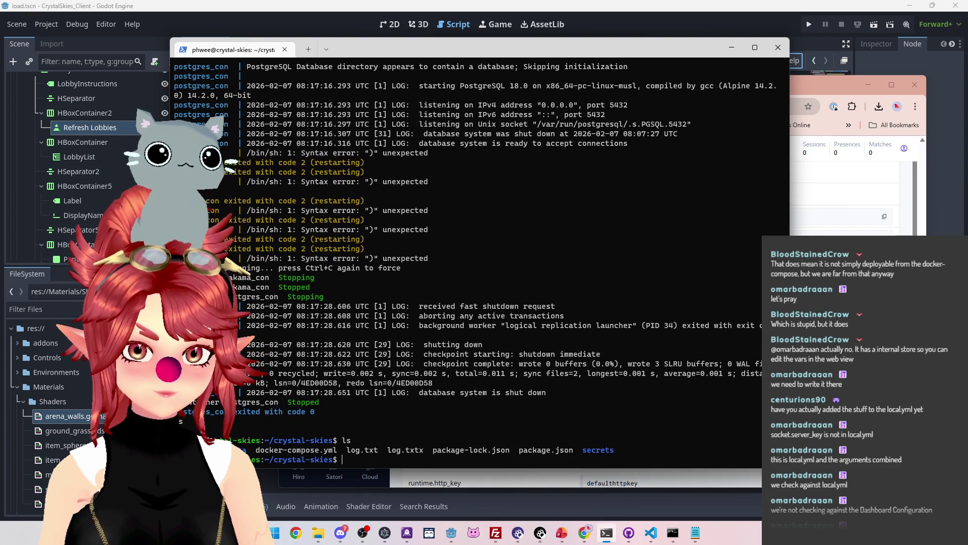
{"action": "type", "text": "cd data"}
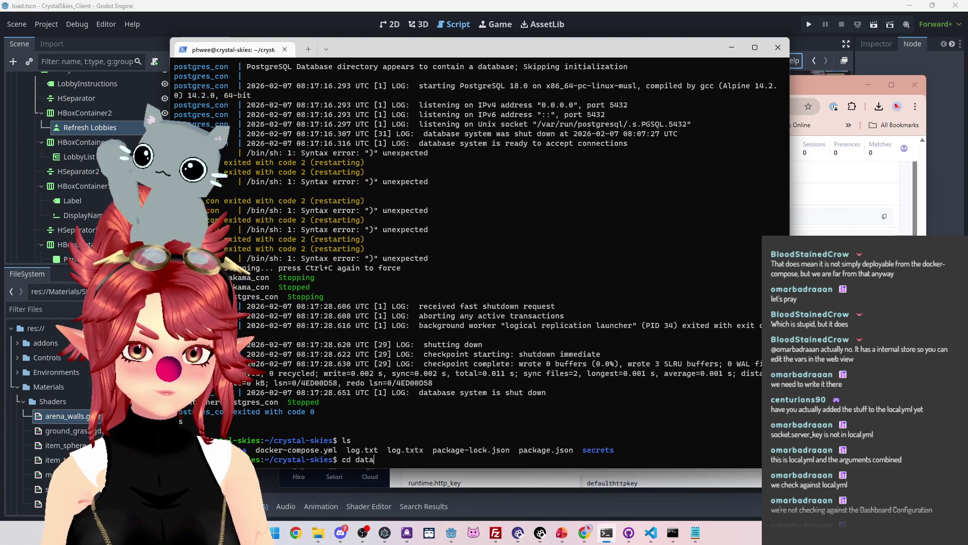
{"action": "key", "text": "Return"}
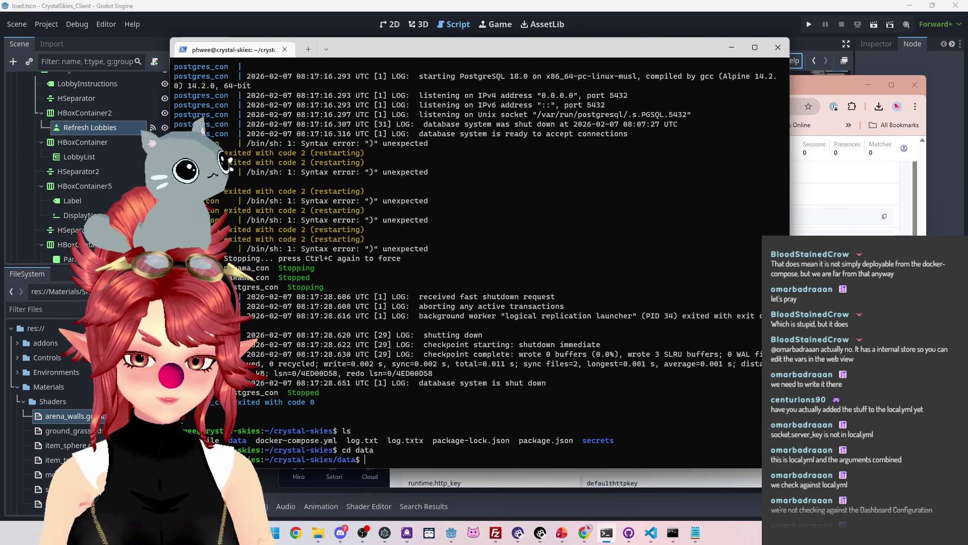
{"action": "type", "text": "ls"}
{"action": "key", "text": "Return"}
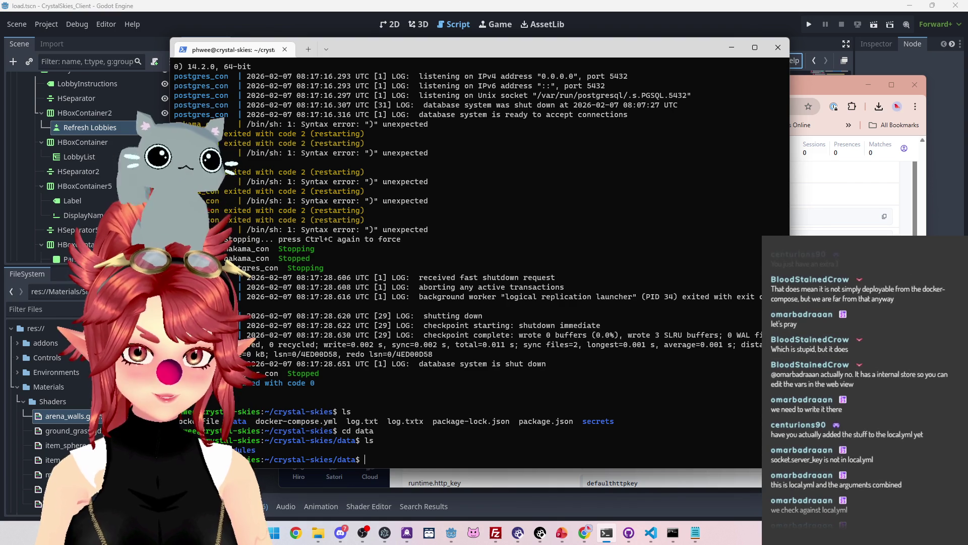
{"action": "type", "text": "cd .."}
{"action": "key", "text": "Return"}
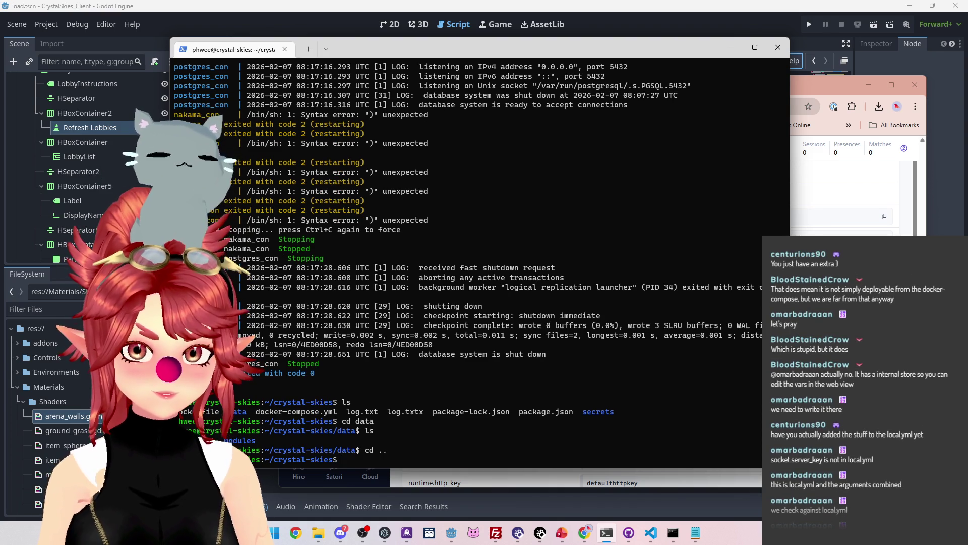
Step: Delete the stray ')' after local.yml in docker-compose.yml with nano and save the file
{"action": "type", "text": "nano docker"}
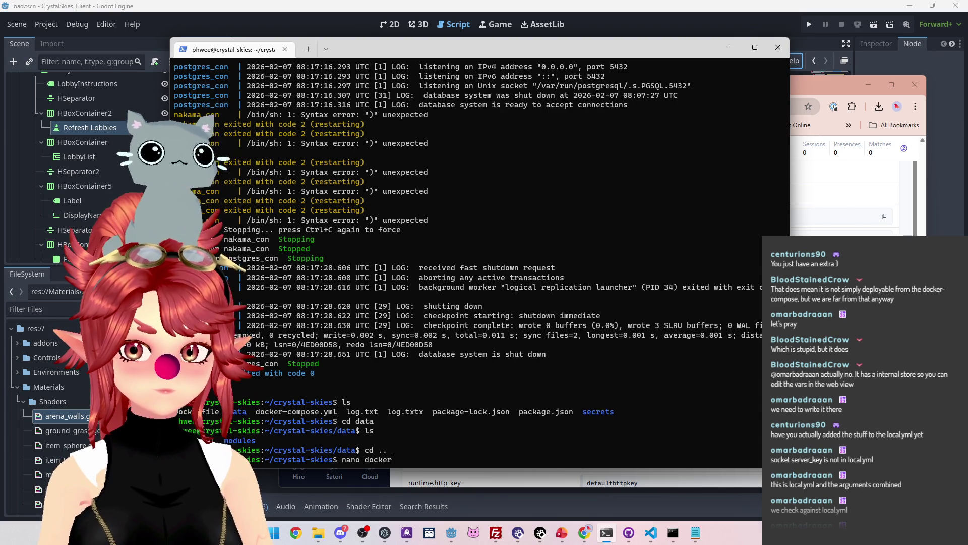
{"action": "key", "text": "Tab"}
{"action": "key", "text": "Return"}
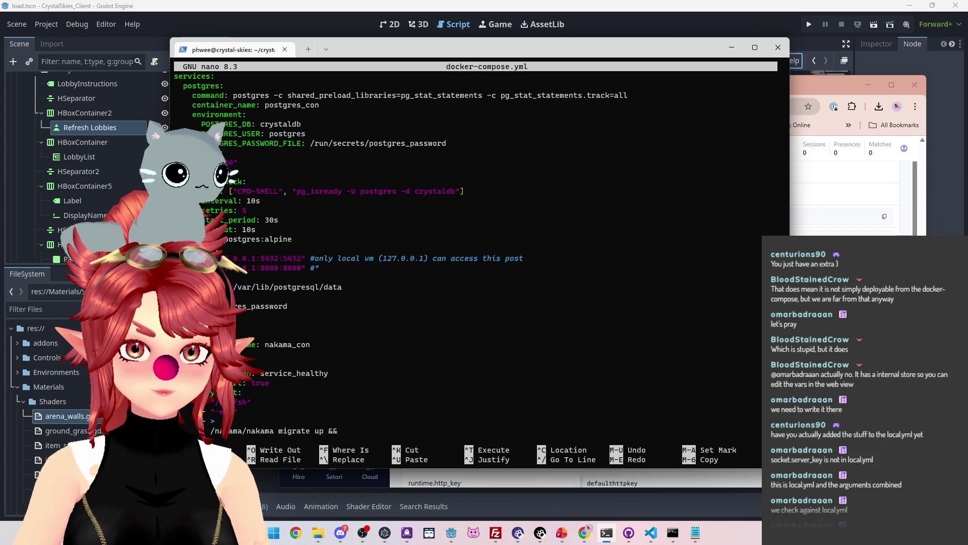
{"action": "scroll", "coordinate": [479, 252], "scroll_direction": "down", "scroll_amount": 3}
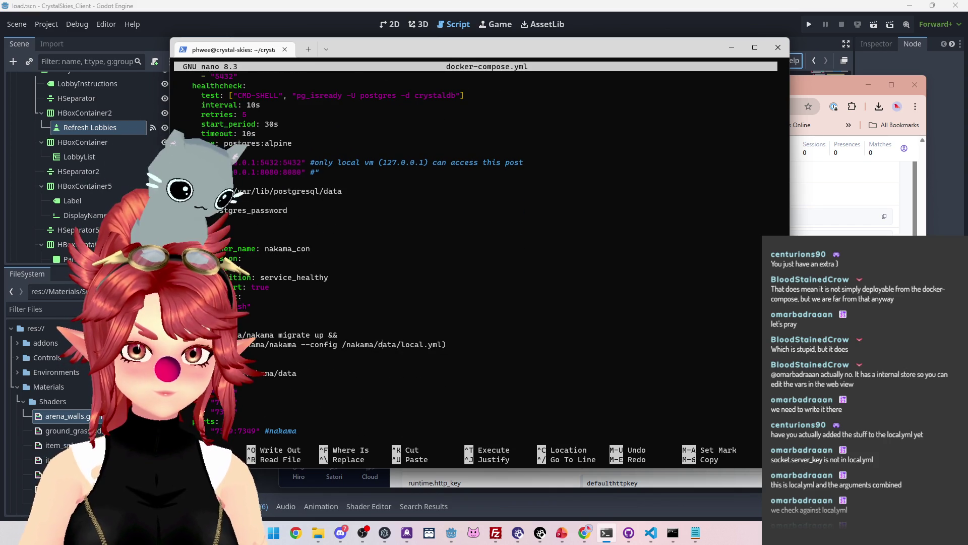
{"action": "key", "text": "BackSpace"}
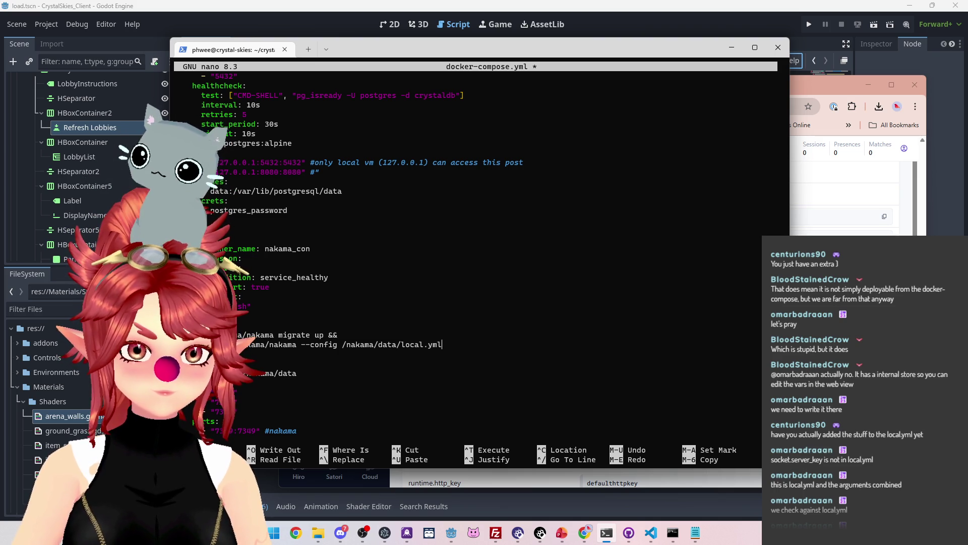
{"action": "key", "text": "ctrl+x"}
{"action": "key", "text": "y"}
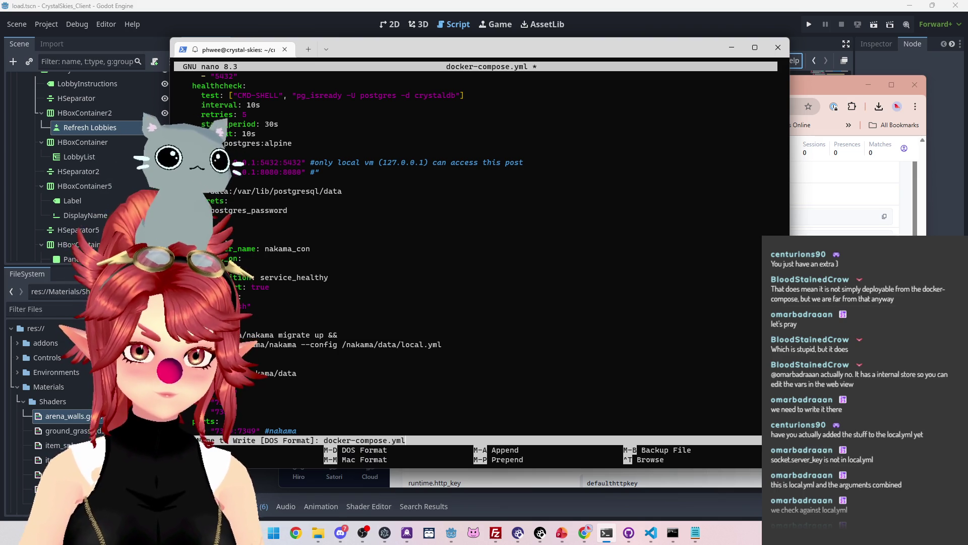
{"action": "key", "text": "Return"}
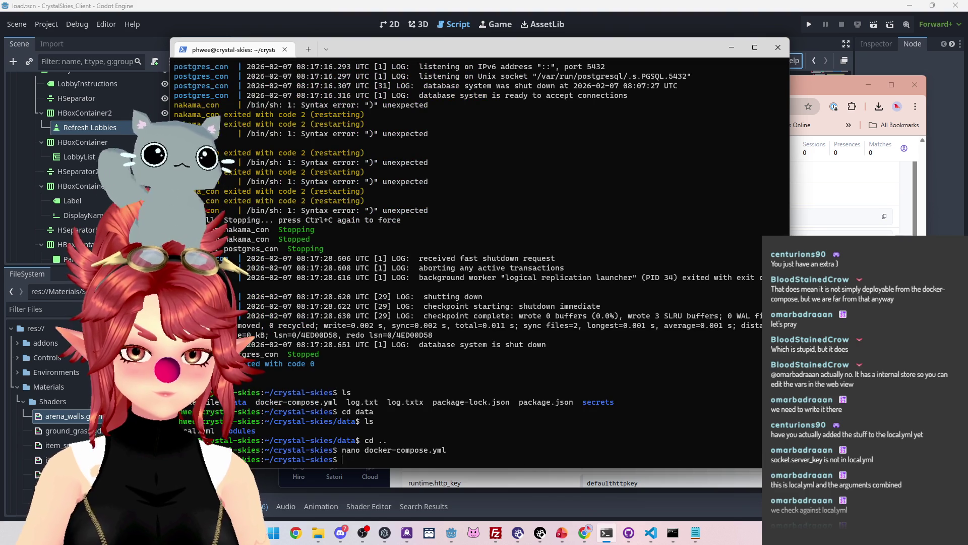
{"action": "type", "text": "docker compose "}
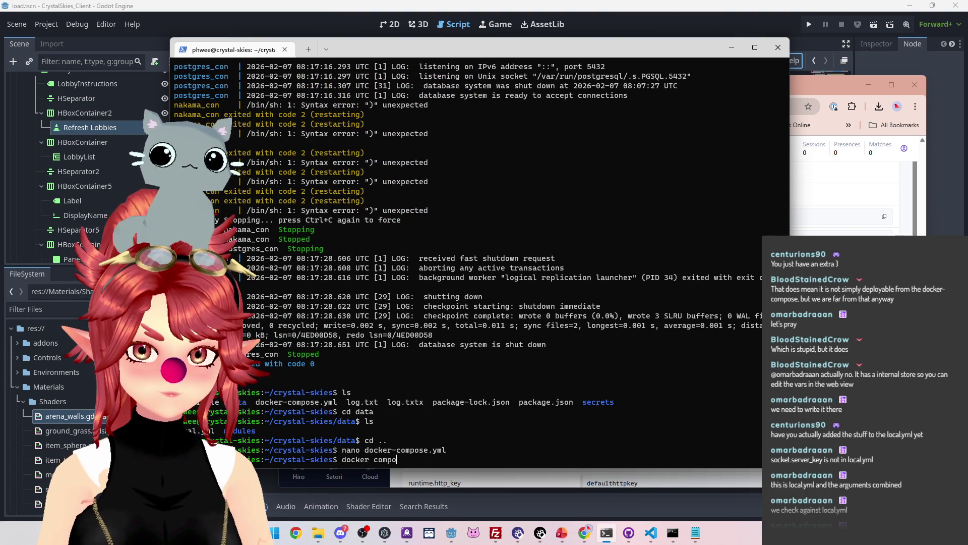
{"action": "type", "text": "up"}
Step: Relaunch the stack, stop it after 127.0.0.1:26257 connection errors, and highlight user=root in the error
{"action": "key", "text": "Return"}
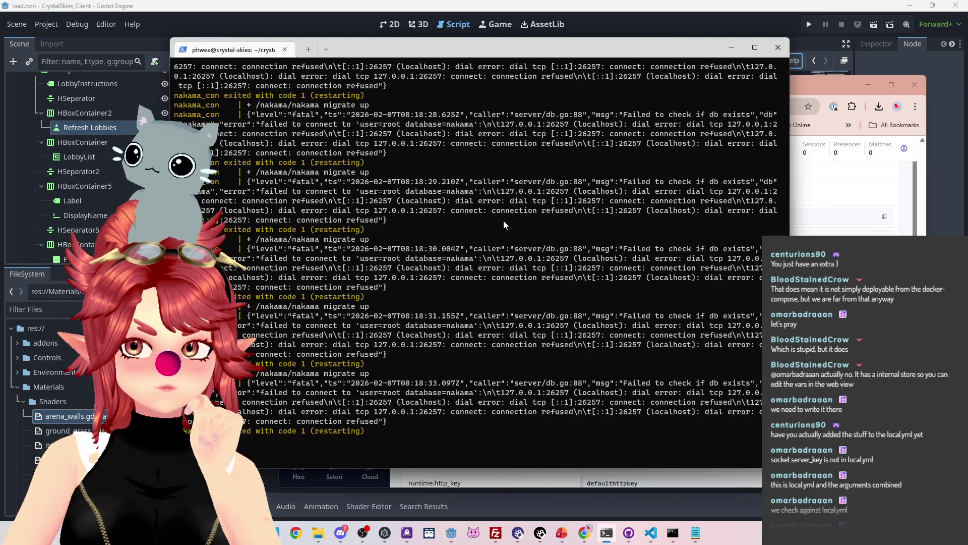
{"action": "key", "text": "ctrl+c"}
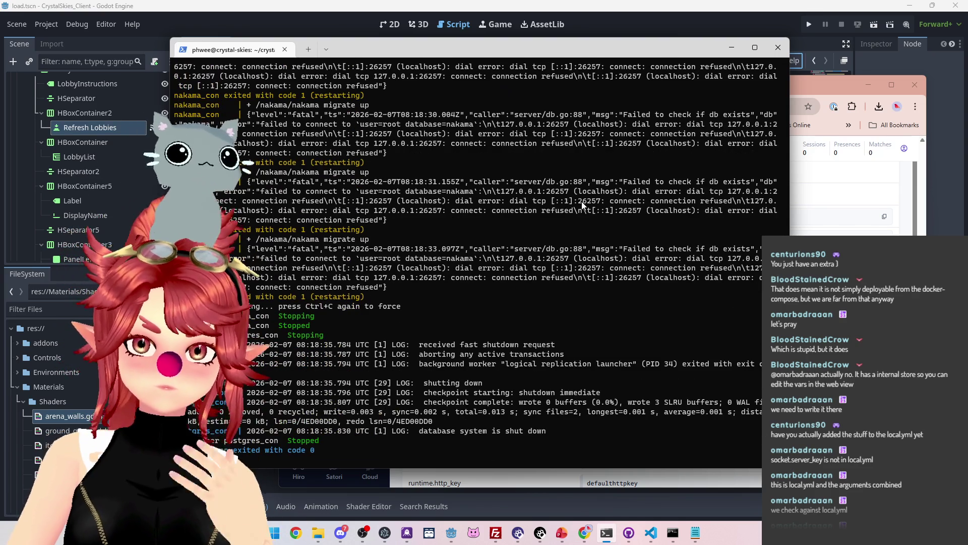
{"action": "scroll", "coordinate": [674, 204], "scroll_direction": "up", "scroll_amount": 12}
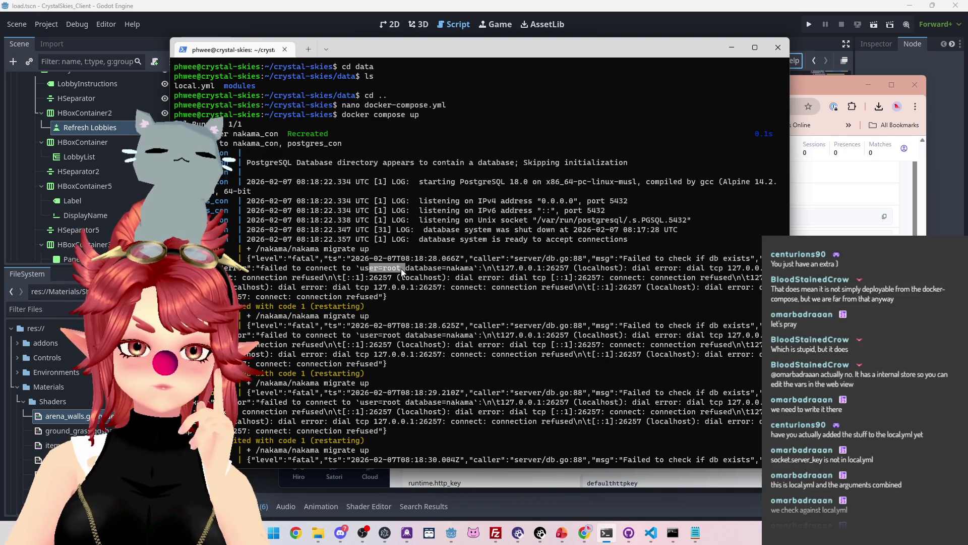
{"action": "left_click_drag", "start_coordinate": [360, 269], "coordinate": [473, 269]}
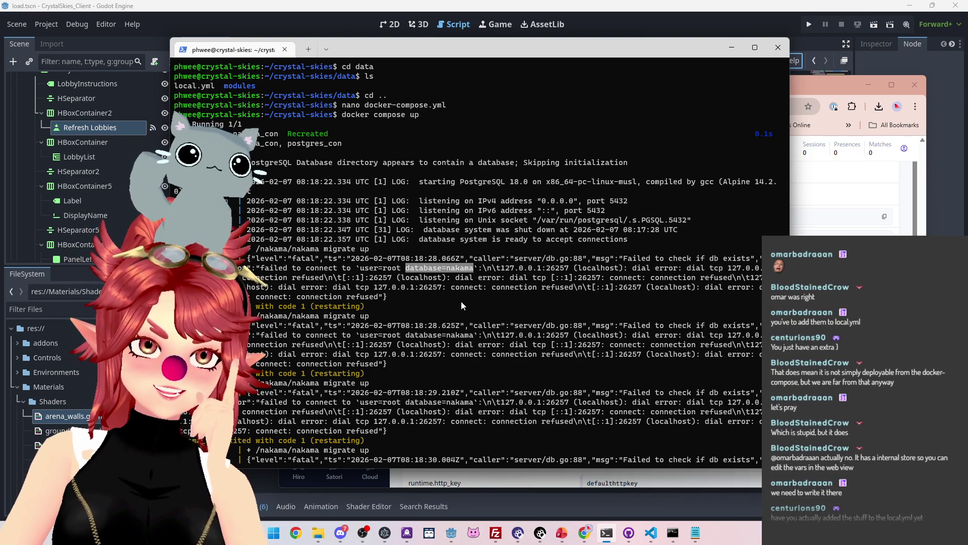
{"action": "key", "text": "ctrl+c"}
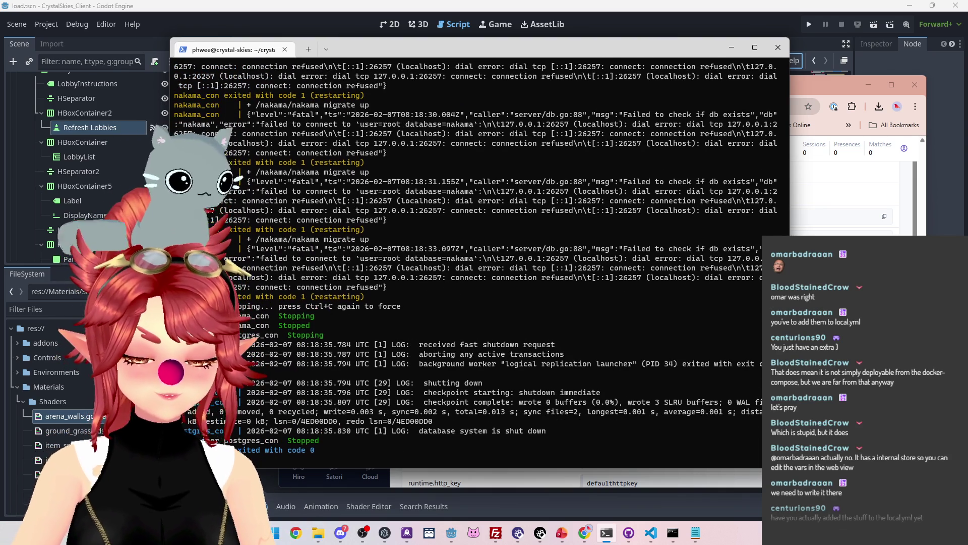
{"action": "key", "text": "Return"}
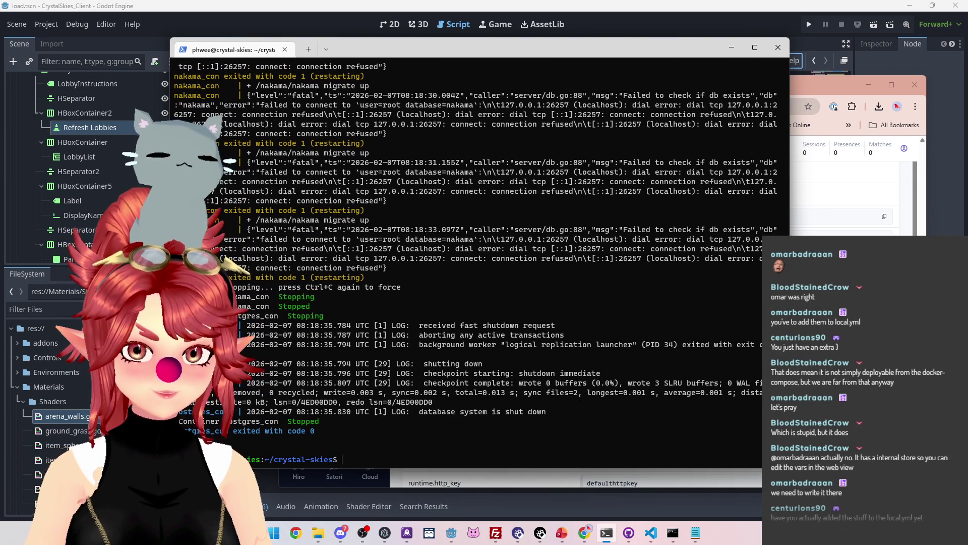
Step: List the project folder, then try running 'data', which is not a command
{"action": "type", "text": "ls"}
{"action": "key", "text": "Return"}
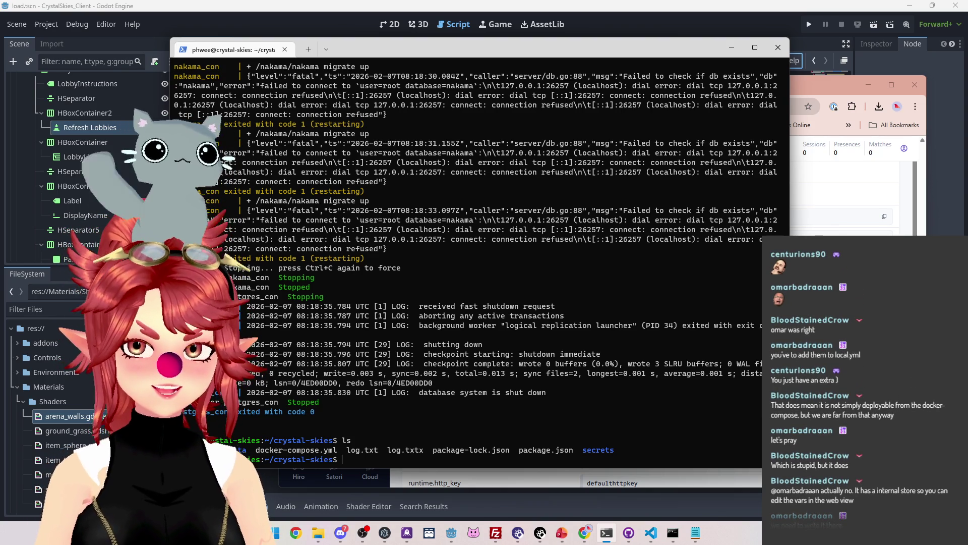
{"action": "type", "text": "data"}
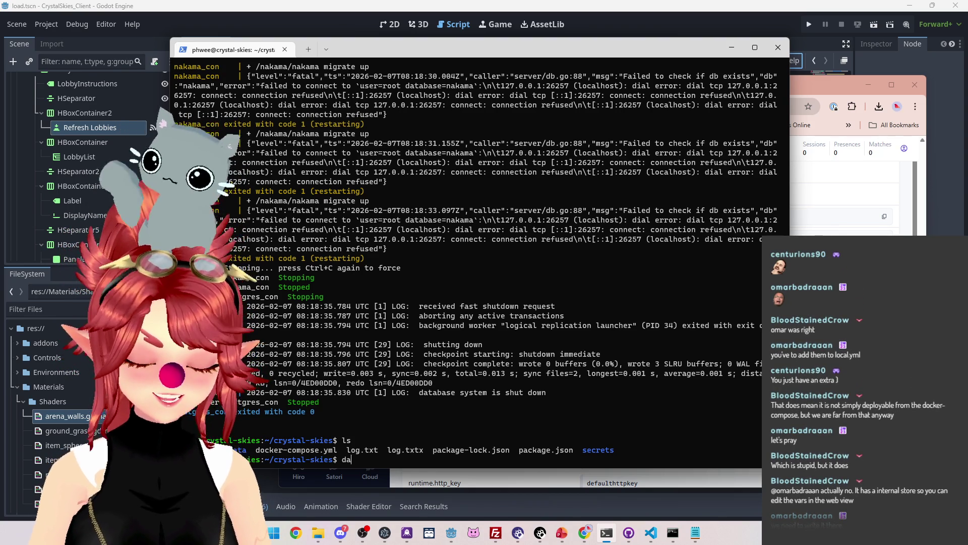
{"action": "key", "text": "Return"}
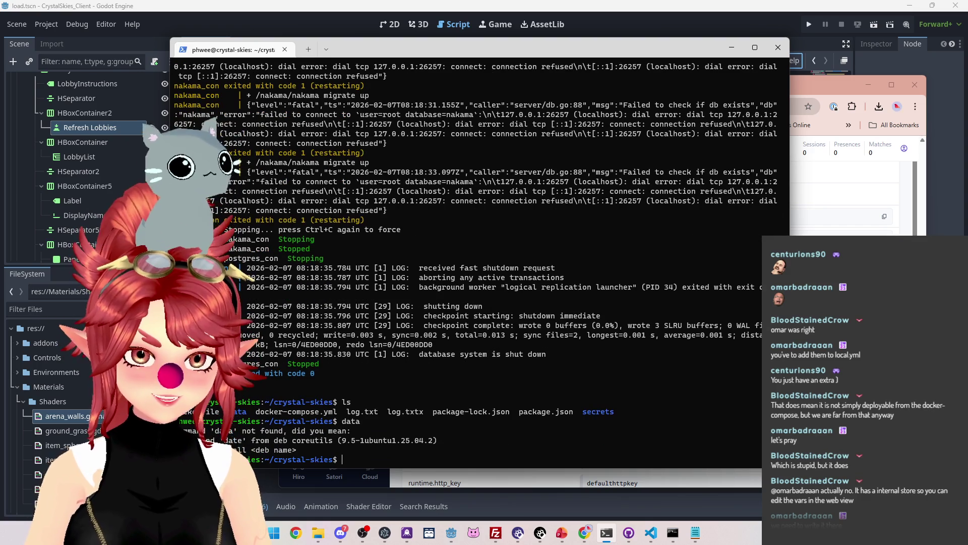
Step: Enter the data folder, list its contents, and minimize the terminal to reveal the Nakama settings
{"action": "type", "text": "cd data"}
{"action": "key", "text": "Return"}
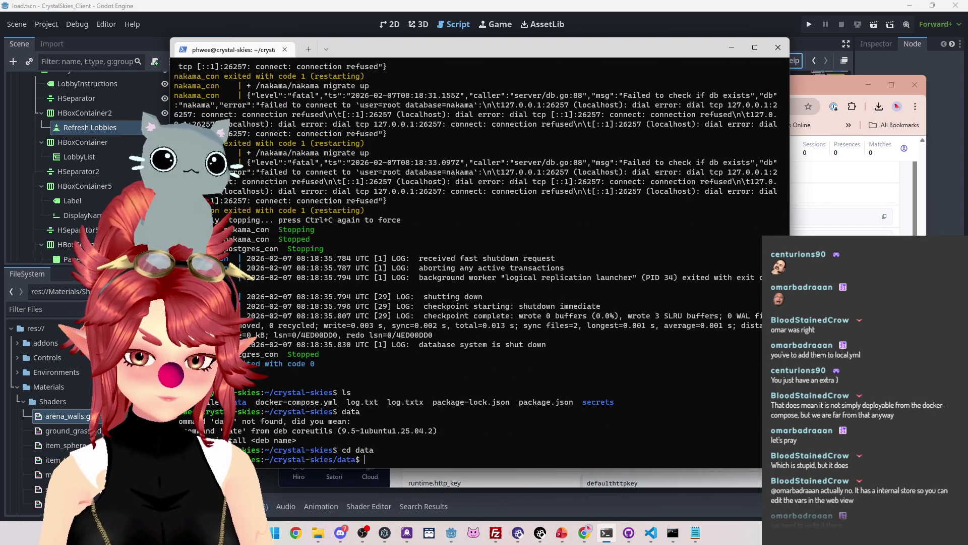
{"action": "type", "text": "ls"}
{"action": "key", "text": "Return"}
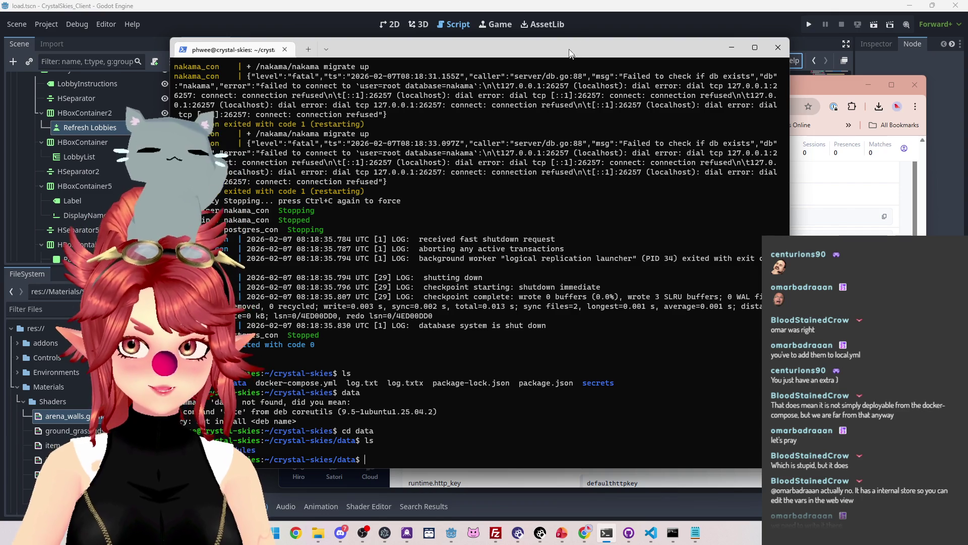
{"action": "key", "text": "super+Down"}
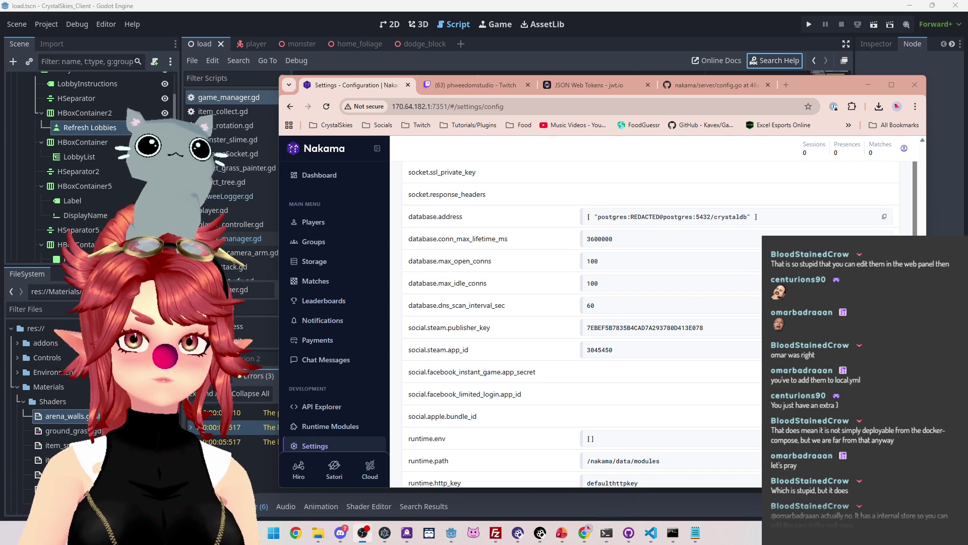
Step: Scroll the Nakama Console Configuration page up to its Settings heading and insecure-key warnings
{"action": "scroll", "coordinate": [676, 307], "scroll_direction": "up", "scroll_amount": 10}
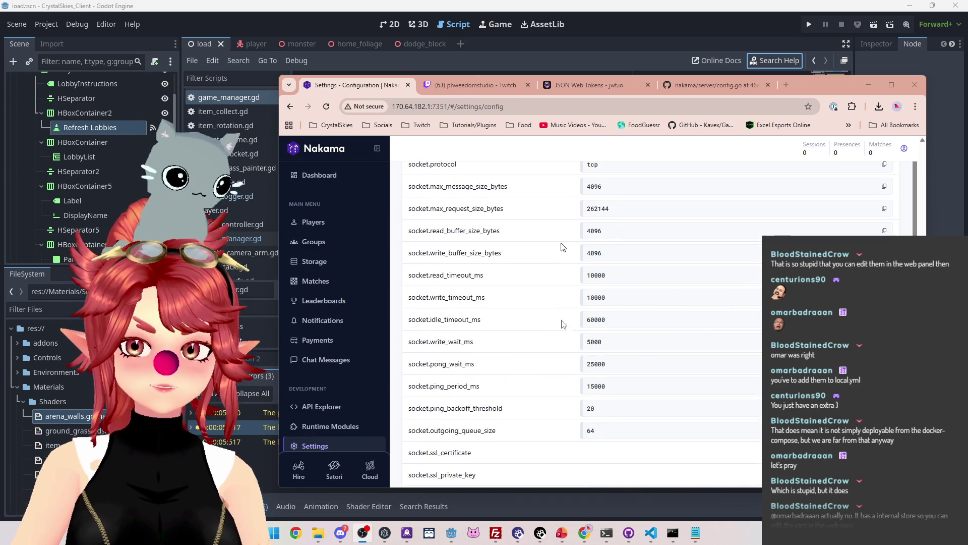
{"action": "scroll", "coordinate": [684, 312], "scroll_direction": "up", "scroll_amount": 10}
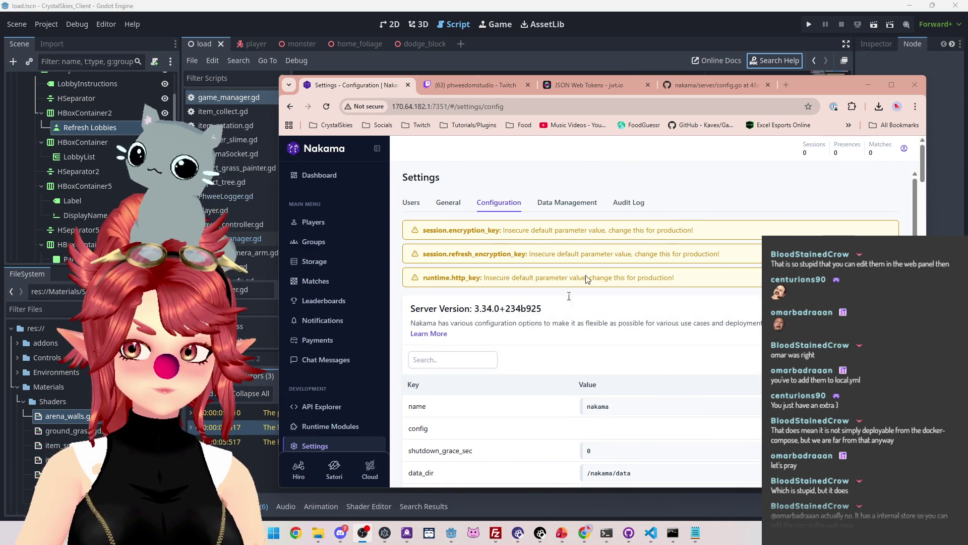
{"action": "scroll", "coordinate": [636, 364], "scroll_direction": "down", "scroll_amount": 5}
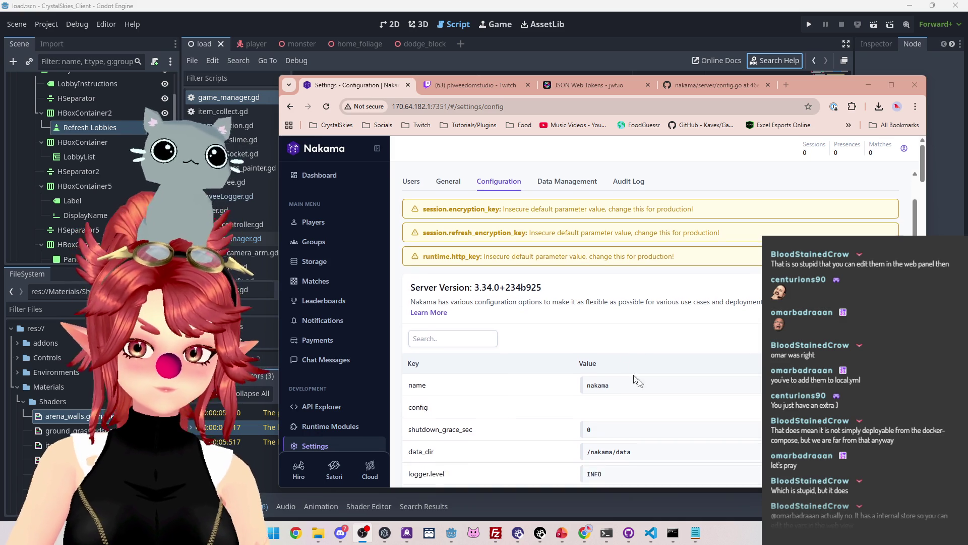
{"action": "scroll", "coordinate": [627, 376], "scroll_direction": "up", "scroll_amount": 5}
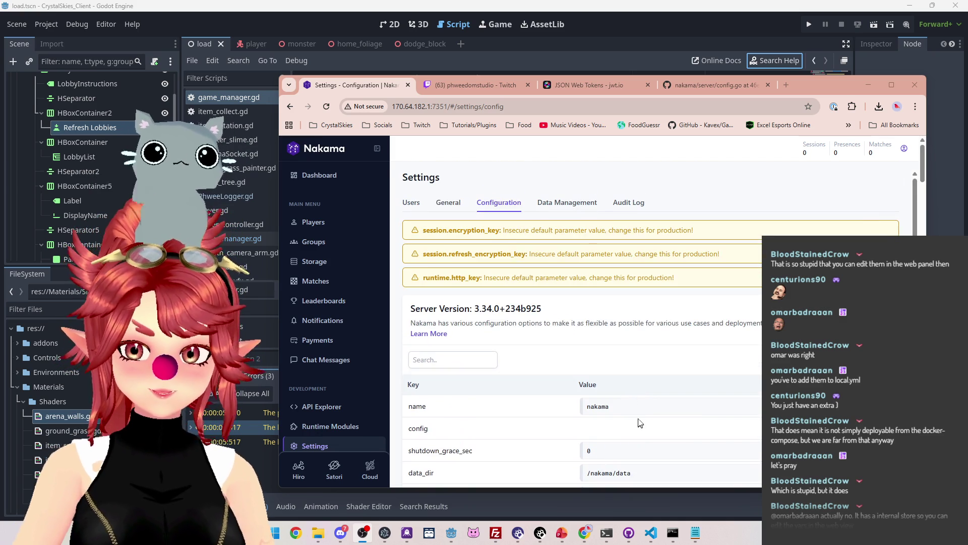
{"action": "mouse_move", "coordinate": [607, 539]}
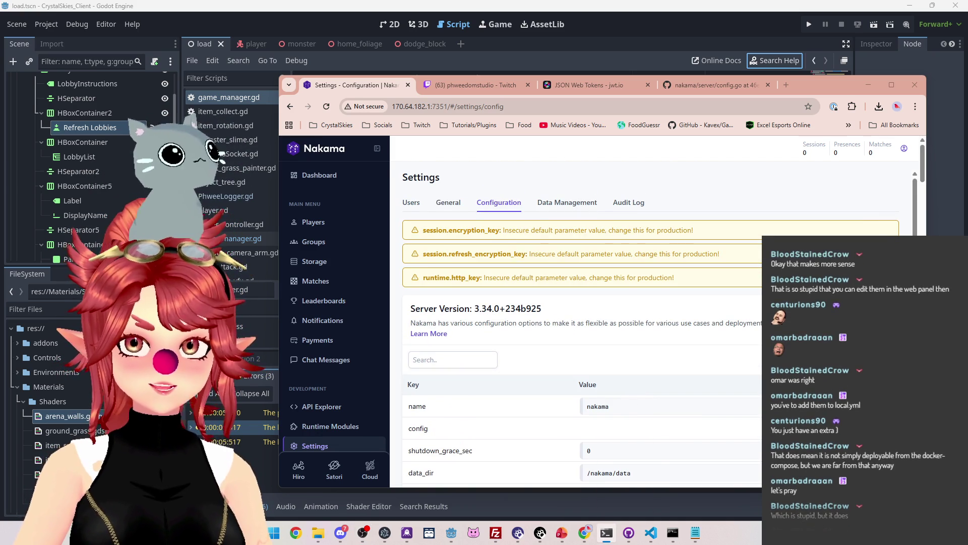
{"action": "scroll", "coordinate": [646, 365], "scroll_direction": "down", "scroll_amount": 1}
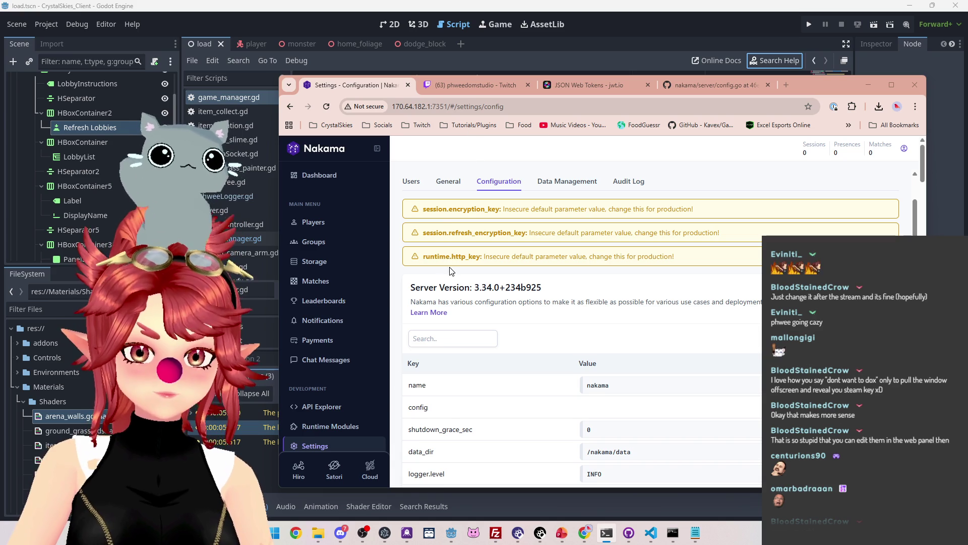
{"action": "mouse_move", "coordinate": [316, 539]}
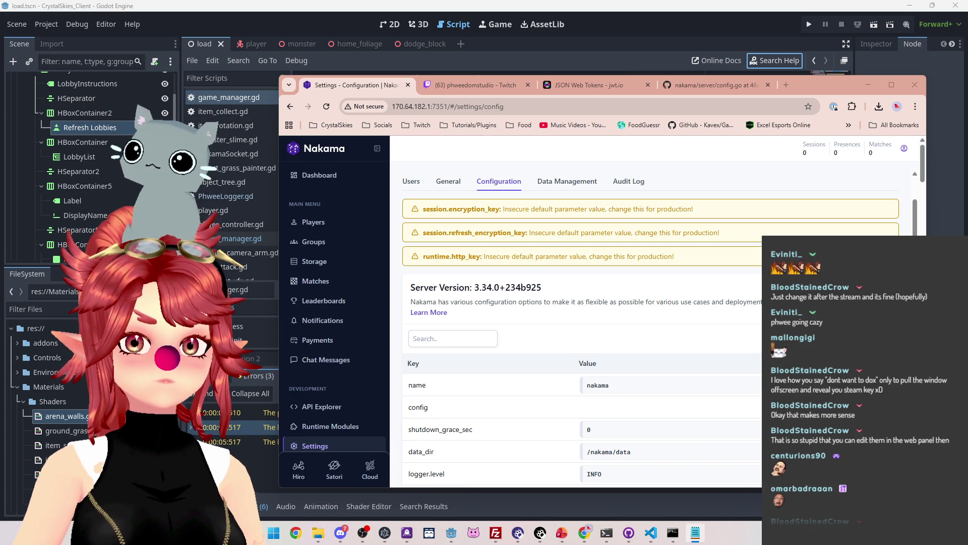
{"action": "key", "text": "alt+Tab"}
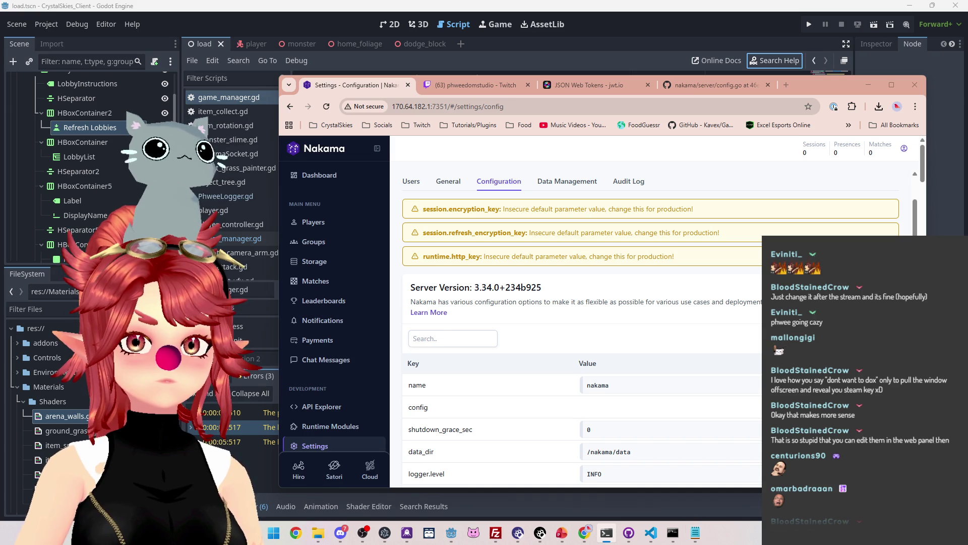
{"action": "key", "text": "alt+Tab"}
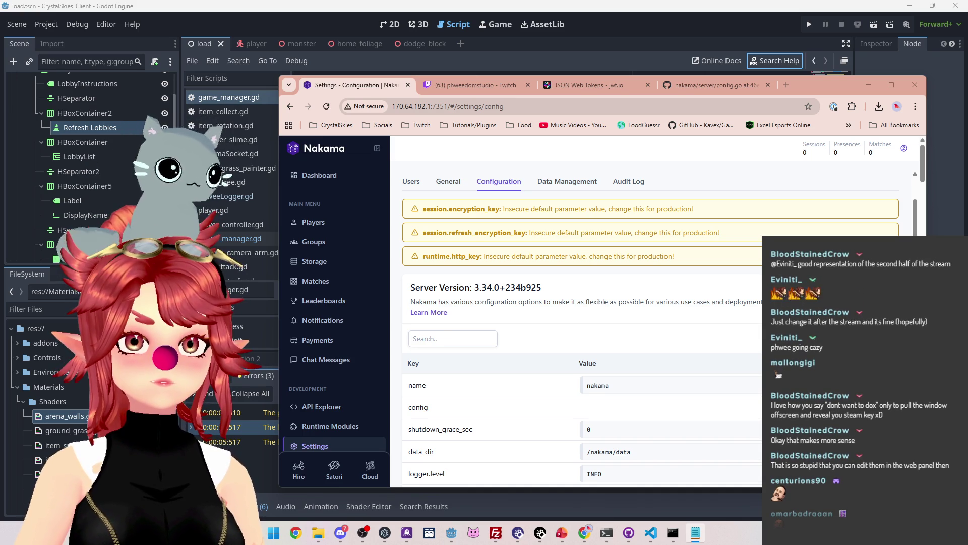
{"action": "key", "text": "alt+Tab"}
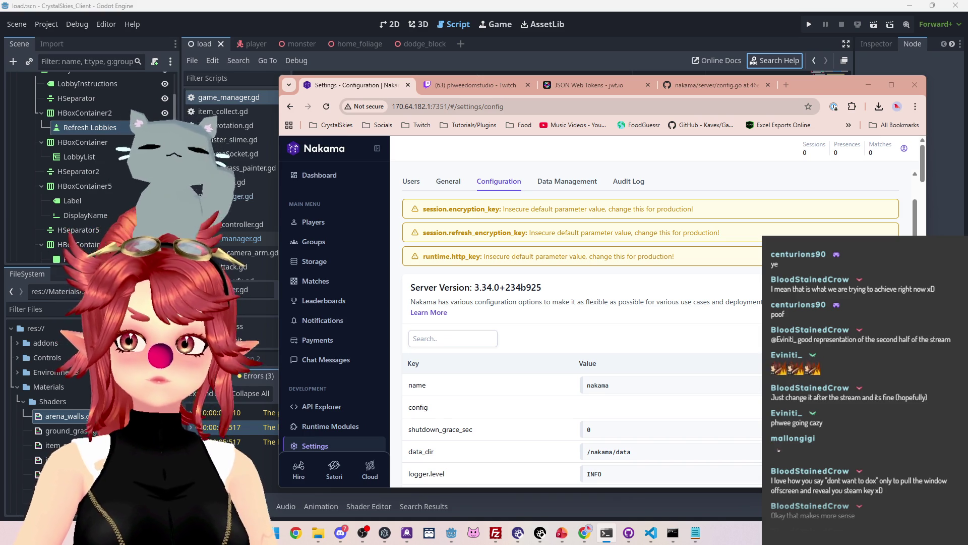
Step: Cycle with Alt+Tab through VS Code and the terminal to the nakama_server Command Prompt
{"action": "key", "text": "alt+Tab"}
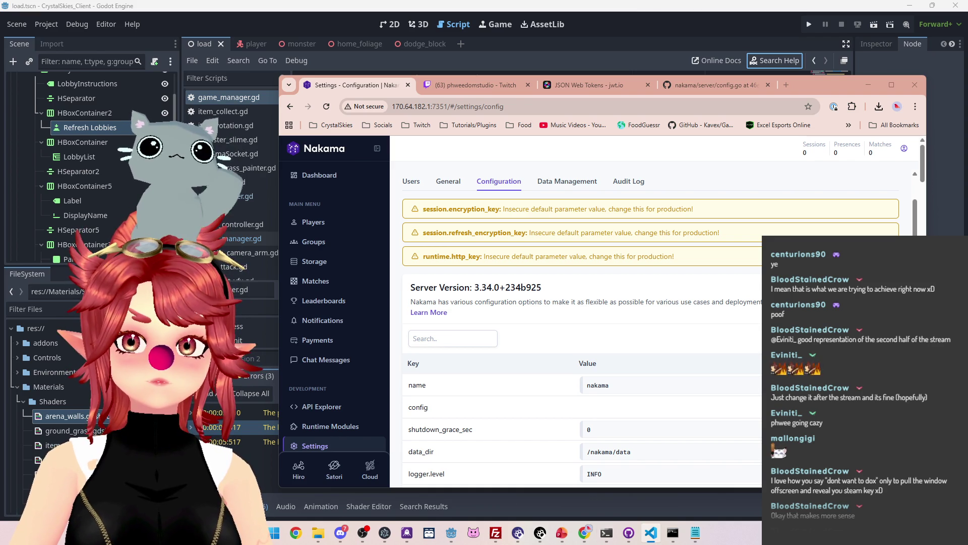
{"action": "key", "text": "alt+Tab"}
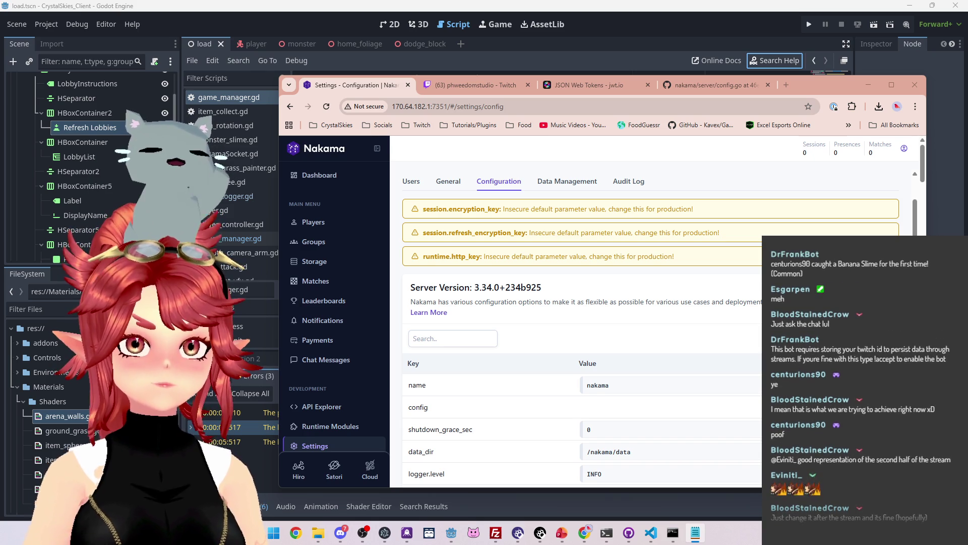
{"action": "key", "text": "alt+Tab"}
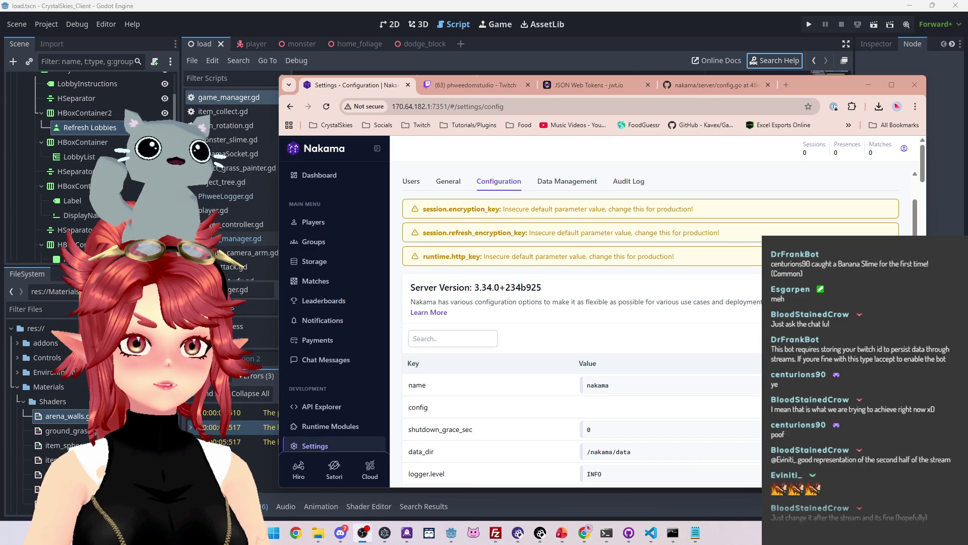
{"action": "key", "text": "alt+Tab"}
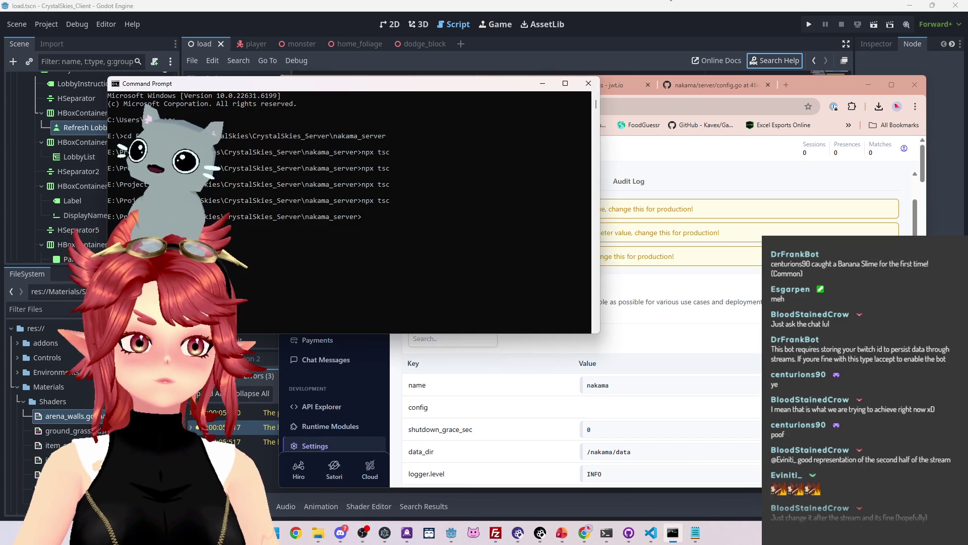
Step: Switch past VS Code back to Command Prompt, then bring Windows Terminal forward and drag it into view
{"action": "key", "text": "alt+Tab"}
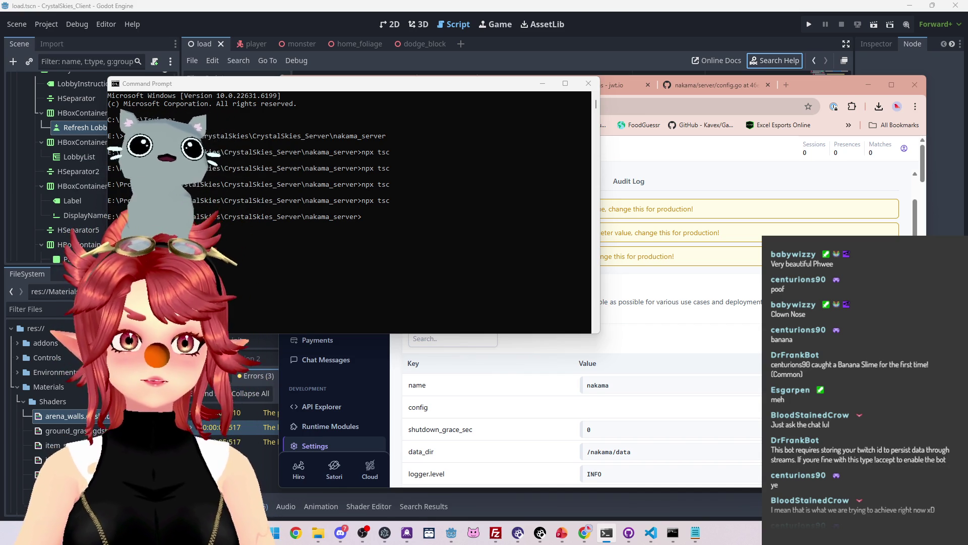
{"action": "key", "text": "alt+Tab"}
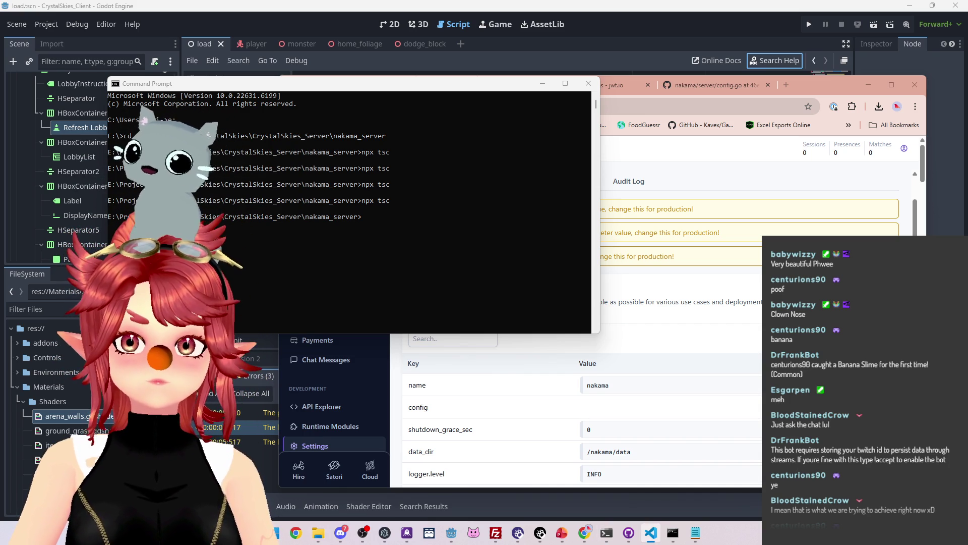
{"action": "key", "text": "alt+Tab"}
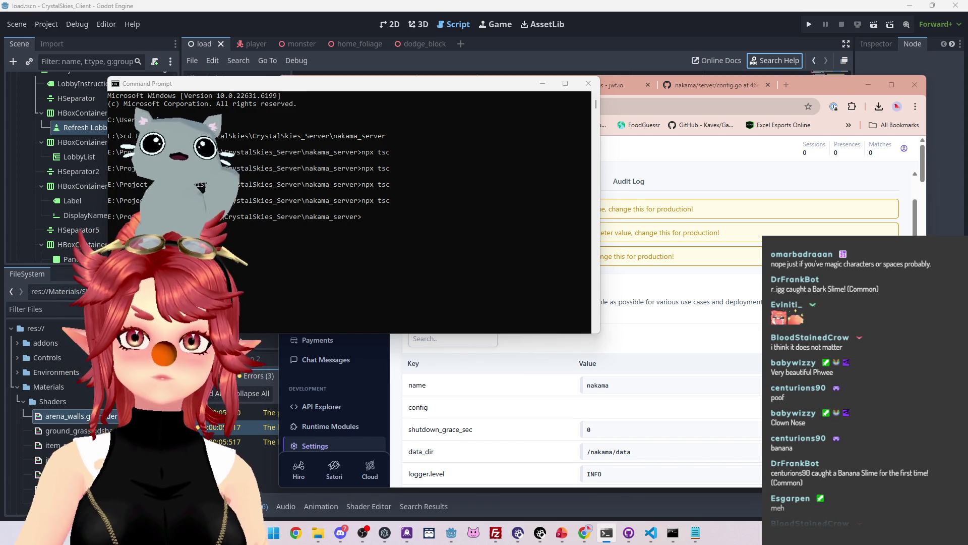
{"action": "left_click", "coordinate": [606, 533]}
{"action": "mouse_move", "coordinate": [640, 85]}
{"action": "left_mouse_down"}
{"action": "mouse_move", "coordinate": [589, 37]}
{"action": "mouse_move", "coordinate": [574, 121]}
{"action": "mouse_move", "coordinate": [622, 97]}
{"action": "mouse_move", "coordinate": [631, 72]}
{"action": "left_mouse_up"}
Step: From ~/crystal-skies rerun docker compose up, stopping it once nakama_con hits connection-refused errors
{"action": "key", "text": "Up"}
{"action": "key", "text": "Up"}
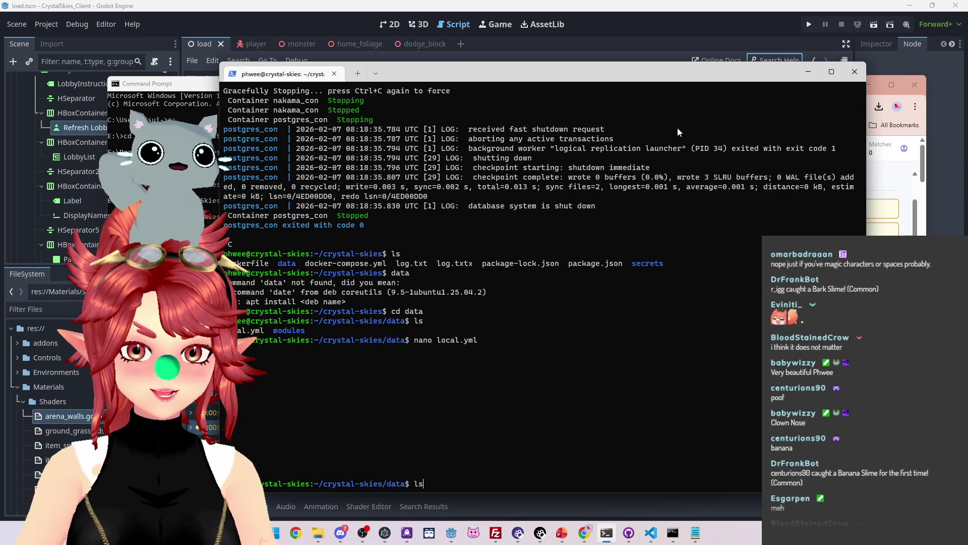
{"action": "key", "text": "BackSpace"}
{"action": "key", "text": "BackSpace"}
{"action": "type", "text": "cd .."}
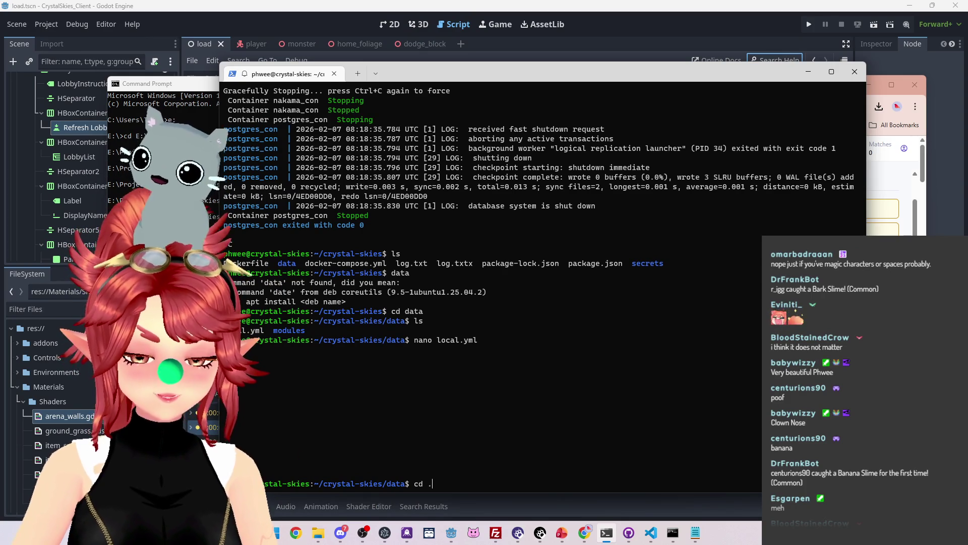
{"action": "key", "text": "Return"}
{"action": "type", "text": "docker compose up"}
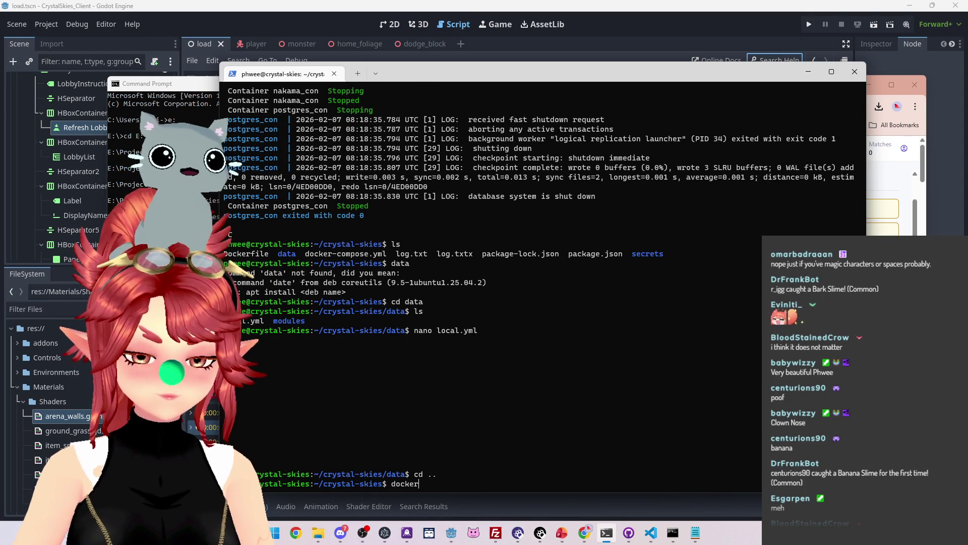
{"action": "key", "text": "Return"}
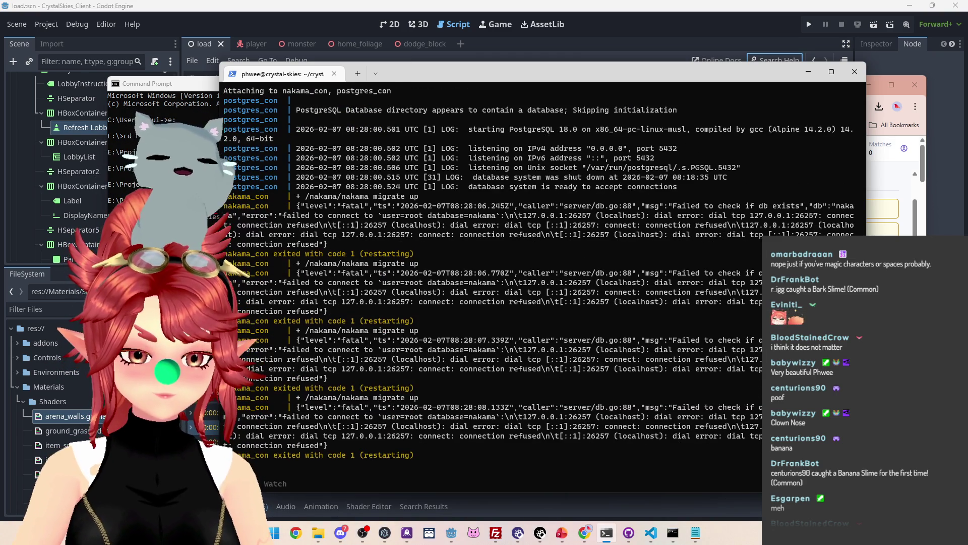
{"action": "key", "text": "ctrl+c"}
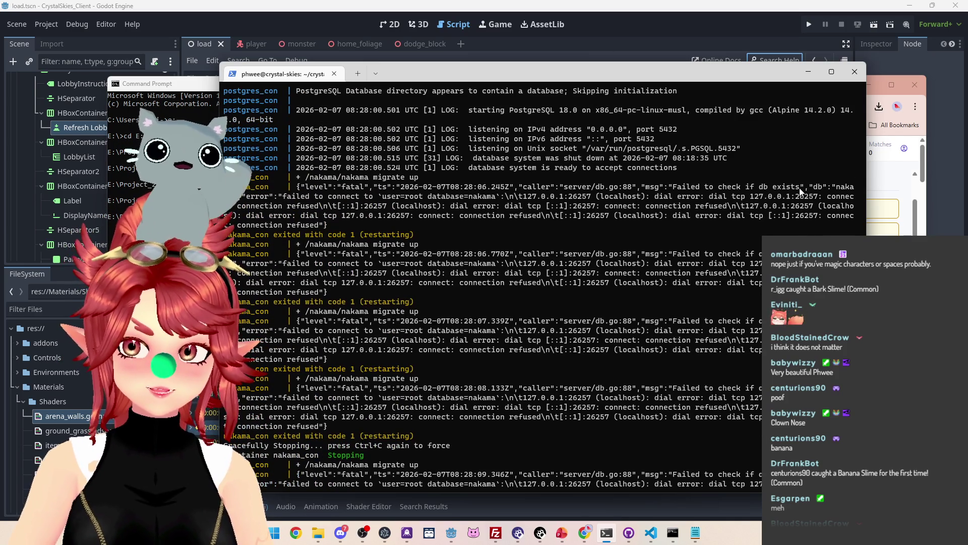
Step: Highlight 'user=root database=nakama' in the connection error and open the Notepad log file
{"action": "mouse_move", "coordinate": [384, 196]}
{"action": "left_mouse_down"}
{"action": "mouse_move", "coordinate": [482, 207]}
{"action": "mouse_move", "coordinate": [500, 195]}
{"action": "mouse_move", "coordinate": [413, 198]}
{"action": "mouse_move", "coordinate": [426, 199]}
{"action": "left_mouse_up"}
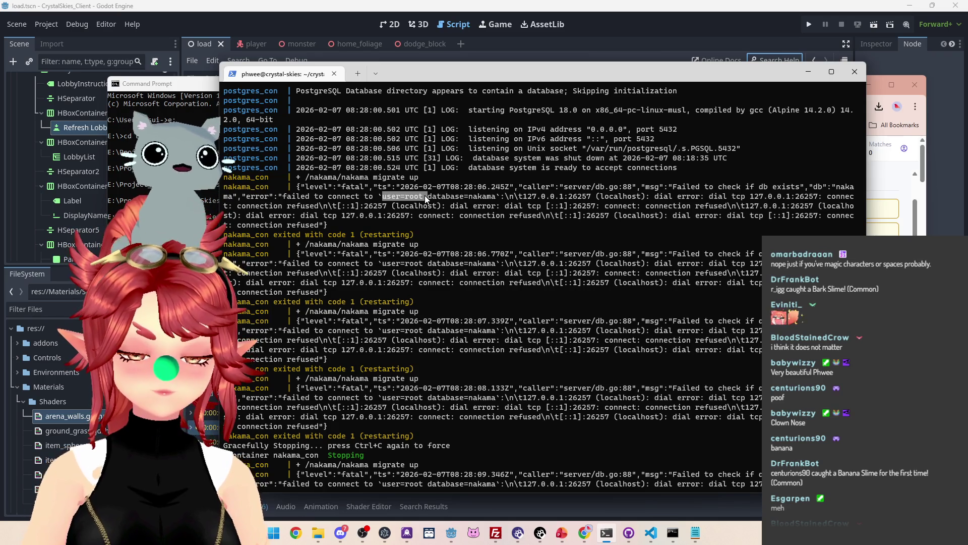
{"action": "left_click_drag", "start_coordinate": [426, 198], "coordinate": [494, 204]}
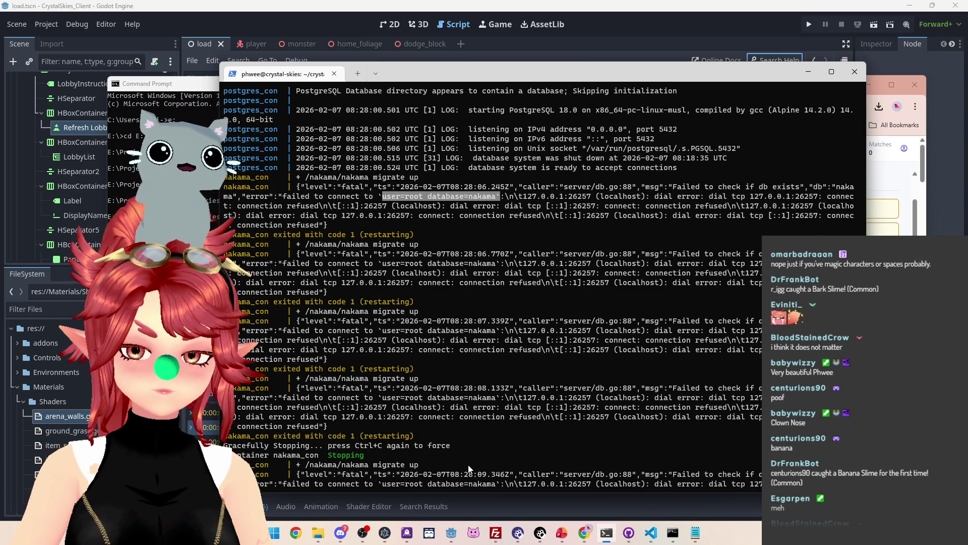
{"action": "mouse_move", "coordinate": [694, 534]}
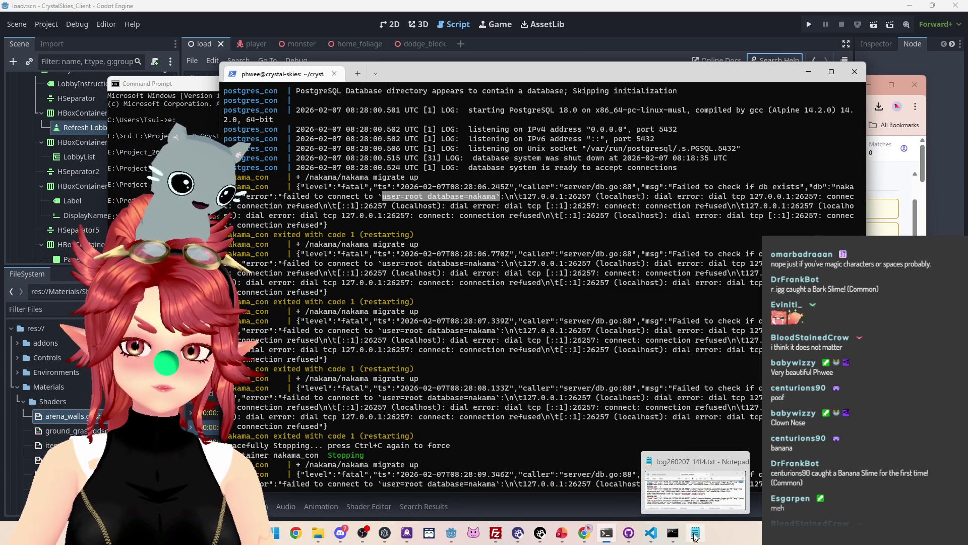
{"action": "left_click", "coordinate": [695, 535]}
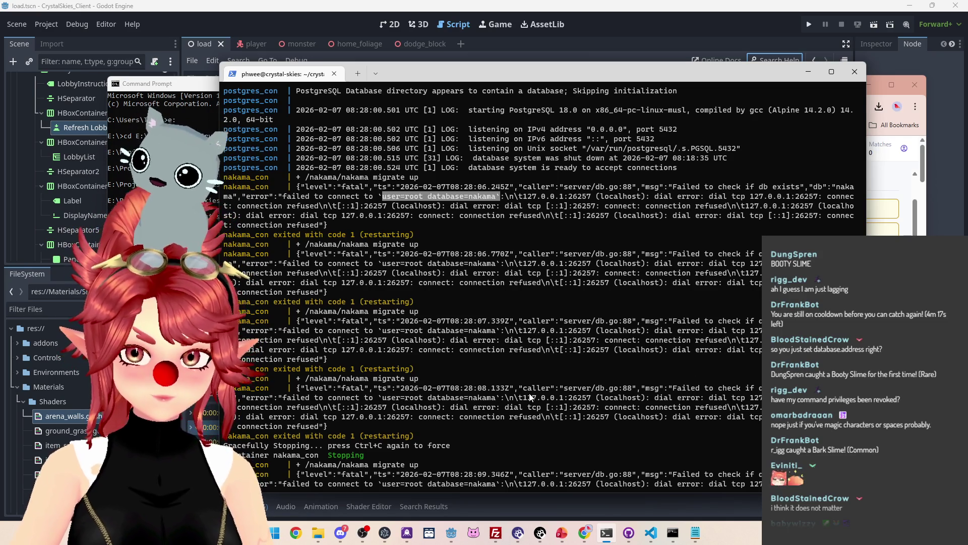
Step: Clear the log selection and discard the half-typed 'docker compose u' command
{"action": "key", "text": "ctrl+c"}
{"action": "type", "text": "docker compose up"}
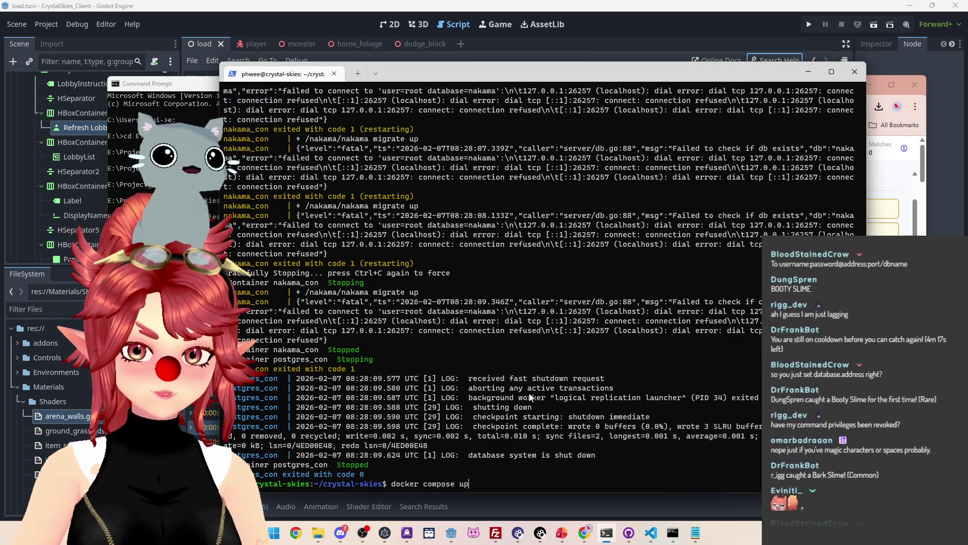
{"action": "key", "text": "BackSpace"}
{"action": "key", "text": "BackSpace"}
{"action": "key", "text": "BackSpace"}
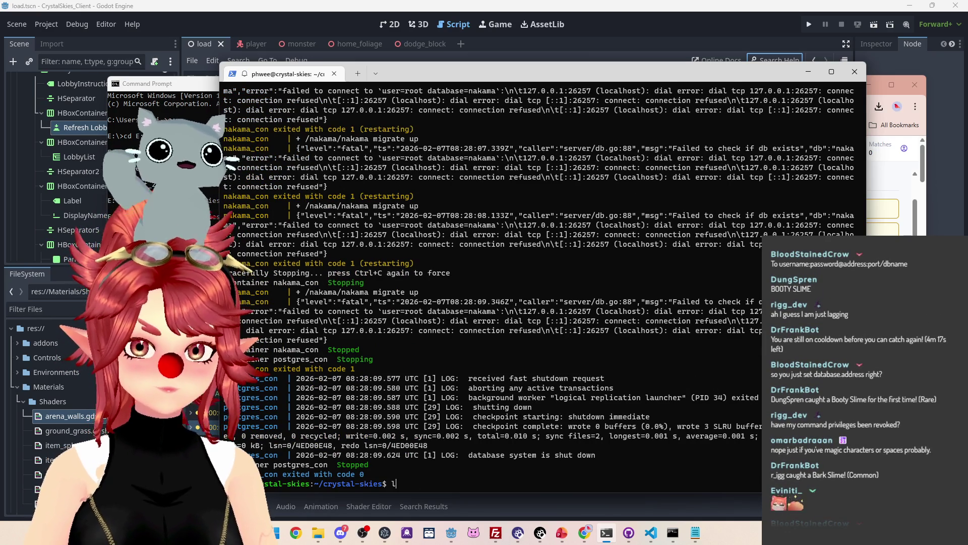
Step: List the project folder's files with ls, then end the terminal session with exit
{"action": "type", "text": "ls"}
{"action": "key", "text": "Return"}
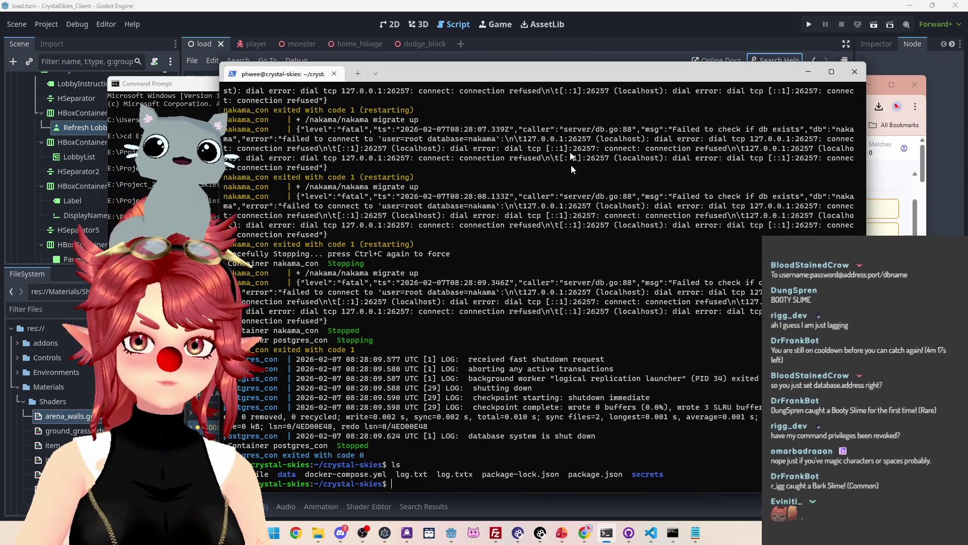
{"action": "type", "text": "exit"}
{"action": "key", "text": "Return"}
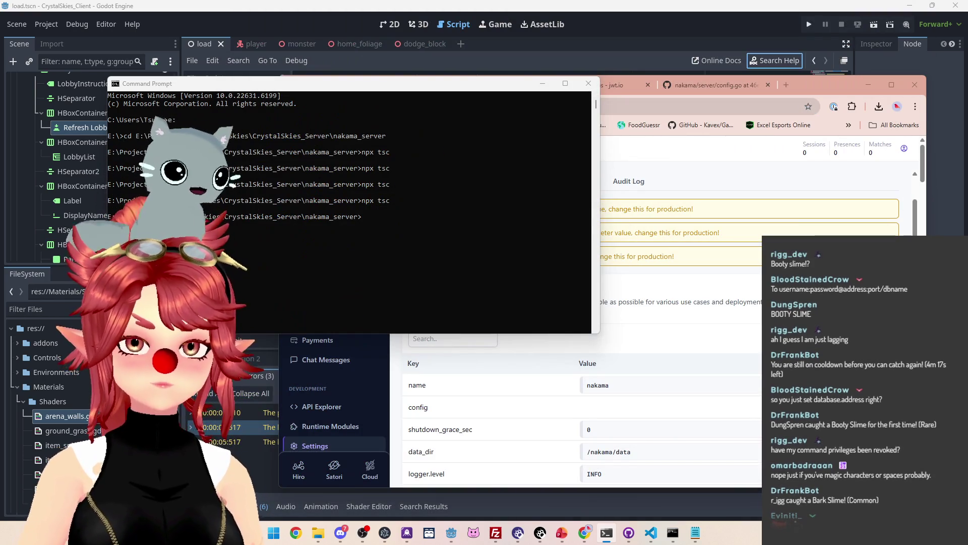
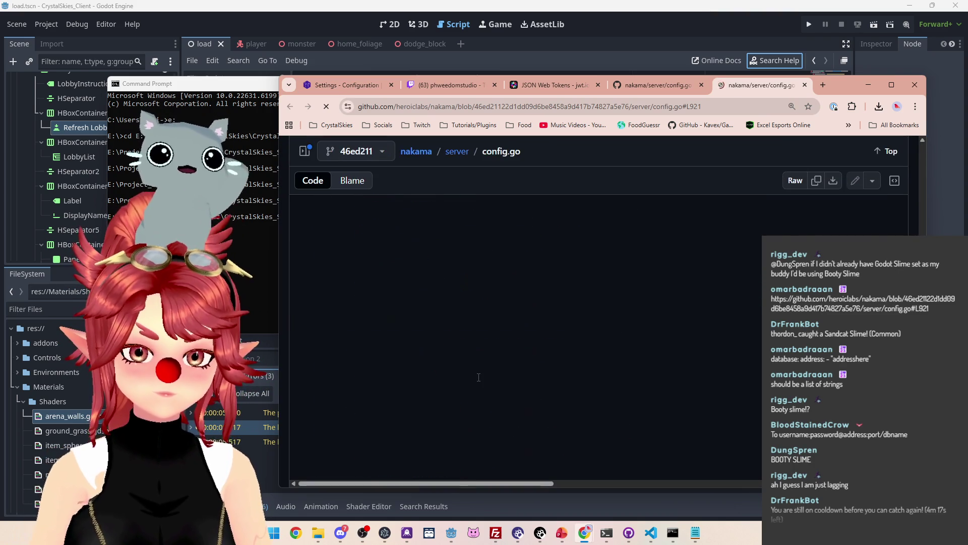
Step: Close both GitHub config.go tabs and the jwt.io decoder tab in Chrome
{"action": "scroll", "coordinate": [479, 376], "scroll_direction": "down", "scroll_amount": 5}
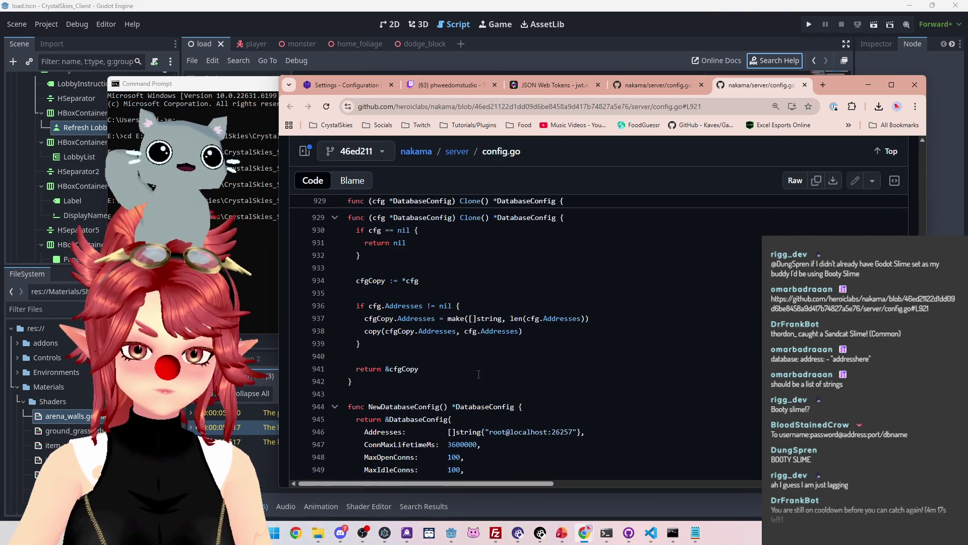
{"action": "scroll", "coordinate": [479, 374], "scroll_direction": "down", "scroll_amount": 5}
{"action": "scroll", "coordinate": [478, 376], "scroll_direction": "up", "scroll_amount": 5}
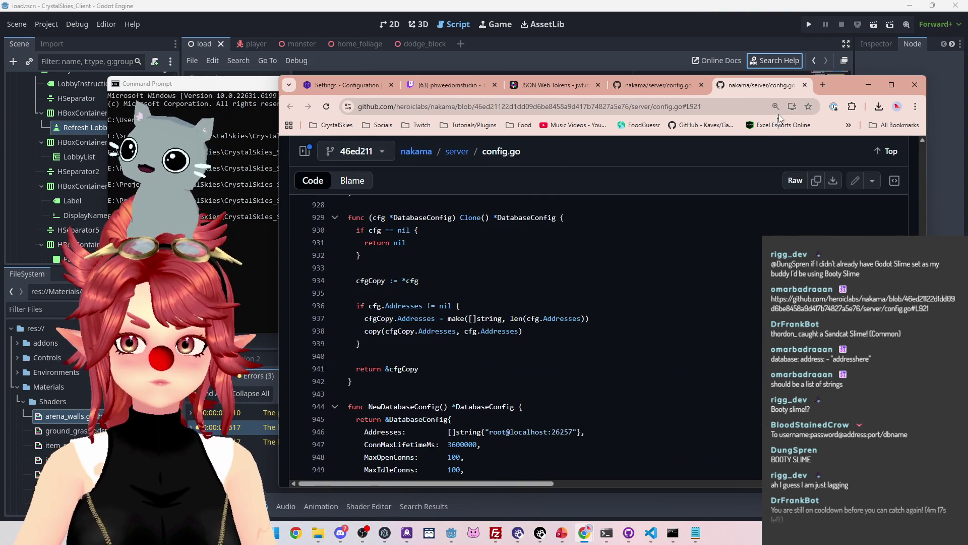
{"action": "left_click", "coordinate": [805, 85]}
{"action": "left_click", "coordinate": [767, 85]}
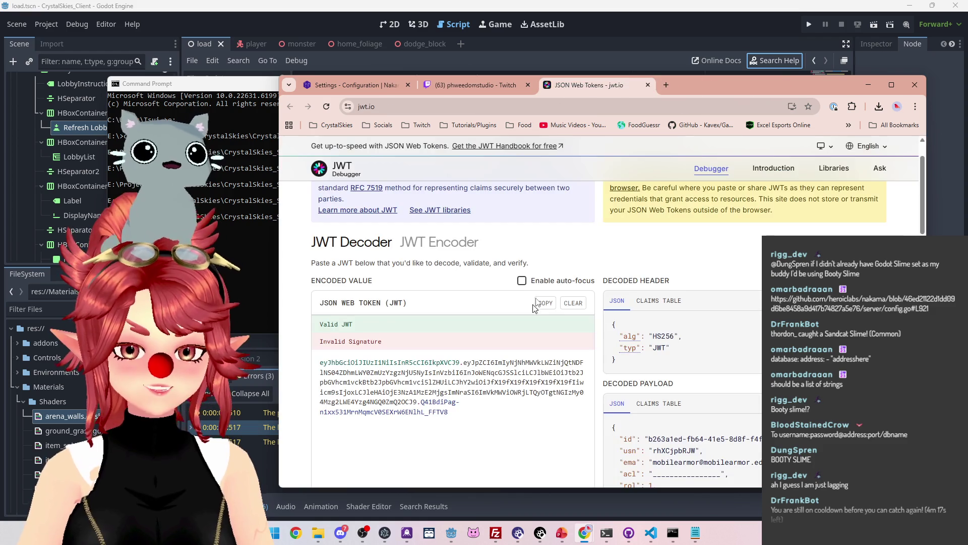
{"action": "left_click", "coordinate": [647, 85]}
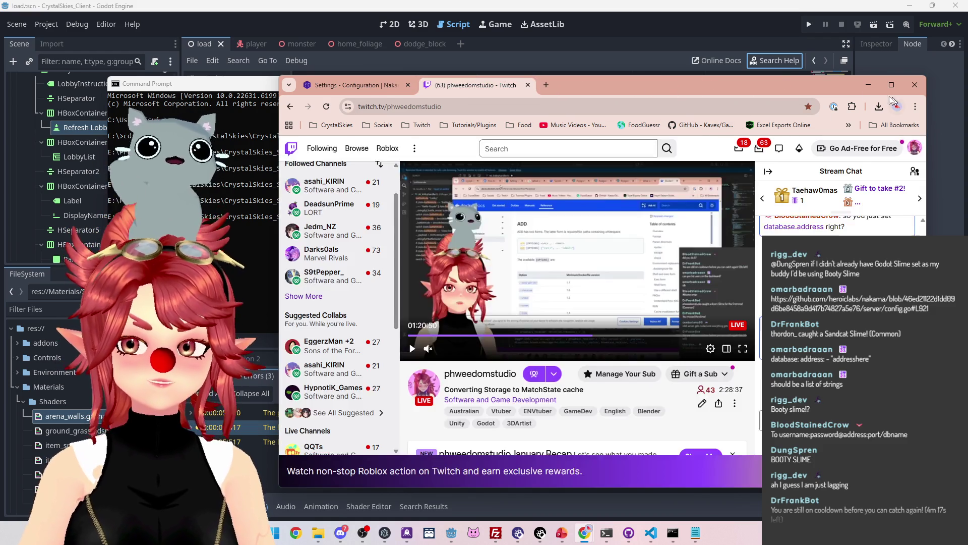
Step: Close the Twitch tab, minimize Chrome, and move the Command Prompt window right
{"action": "left_click", "coordinate": [864, 89]}
{"action": "mouse_move", "coordinate": [584, 532]}
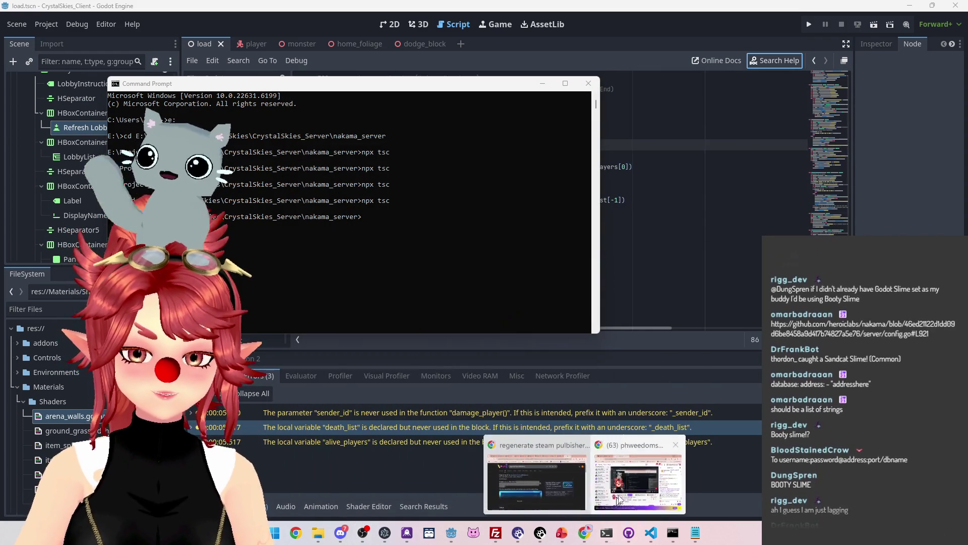
{"action": "left_click", "coordinate": [532, 476]}
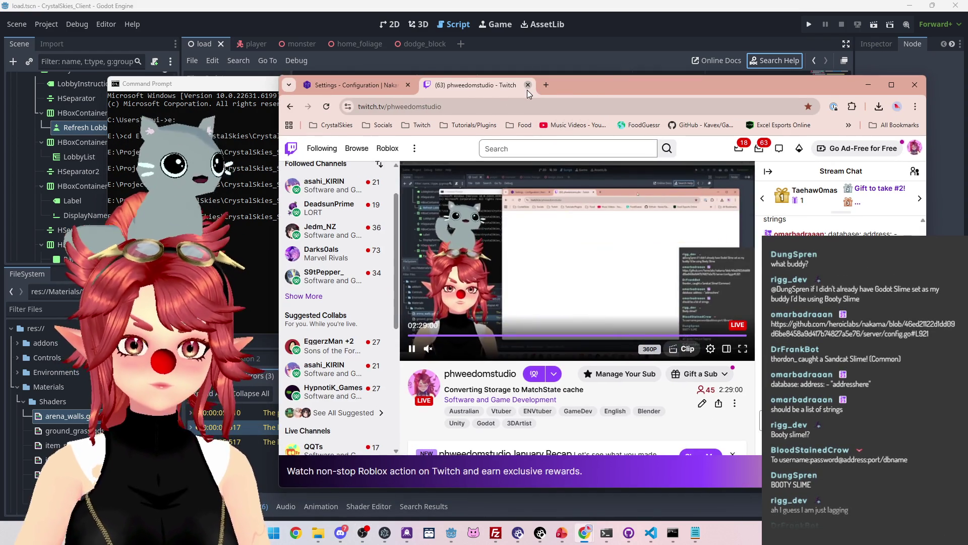
{"action": "left_click", "coordinate": [527, 84]}
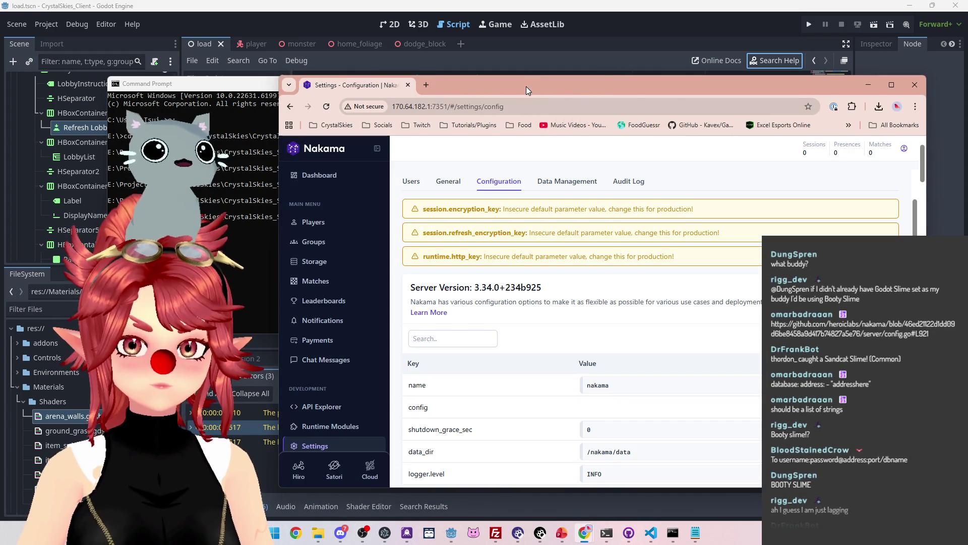
{"action": "left_click", "coordinate": [871, 86]}
{"action": "left_click_drag", "start_coordinate": [409, 89], "coordinate": [539, 82]}
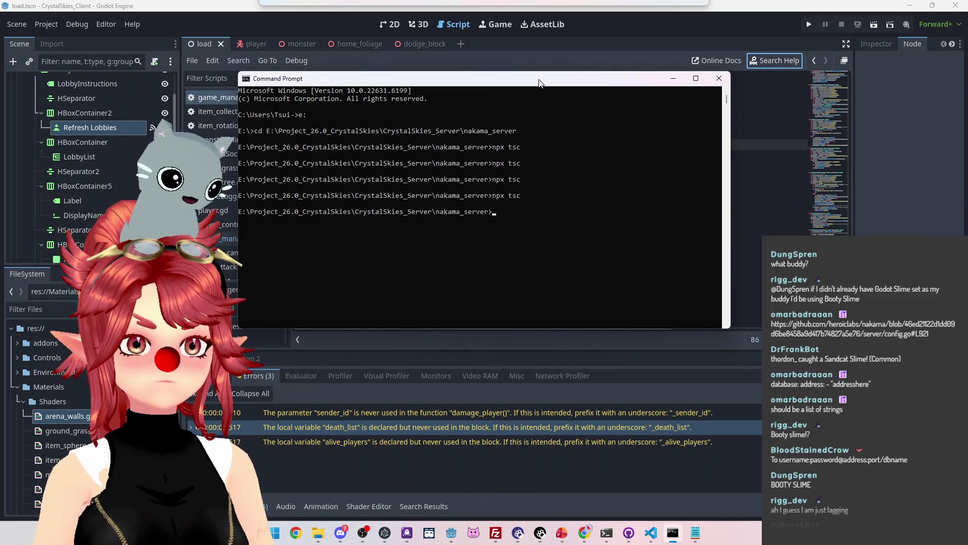
{"action": "left_click", "coordinate": [606, 532]}
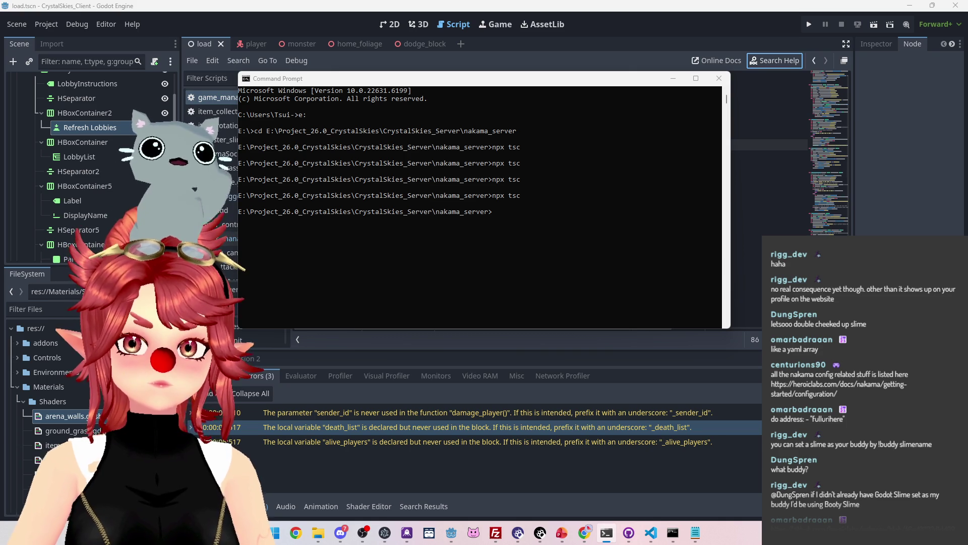
Step: Highlight the db field in Nakama's failed-to-connect log error, then return to the configuration page
{"action": "key", "text": "alt+Tab"}
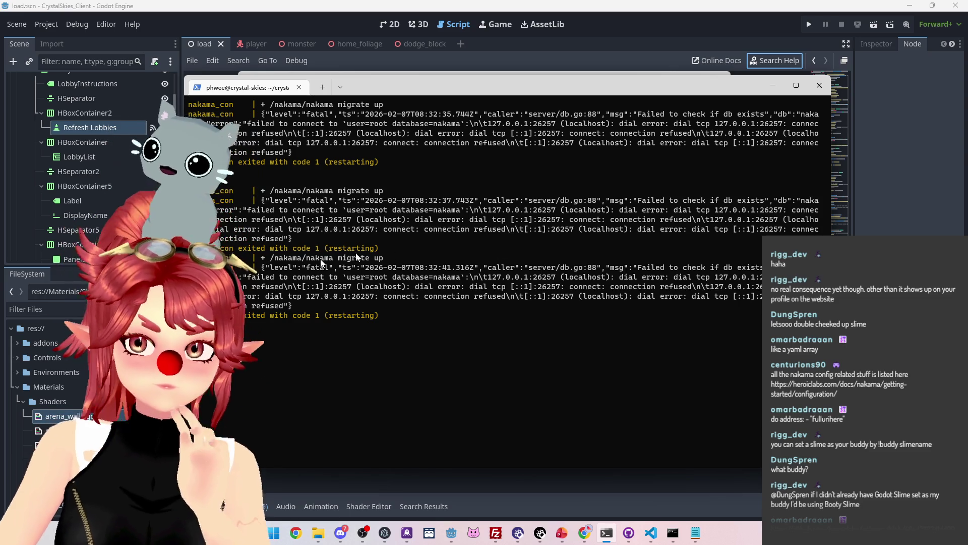
{"action": "left_click_drag", "start_coordinate": [790, 201], "coordinate": [818, 200]}
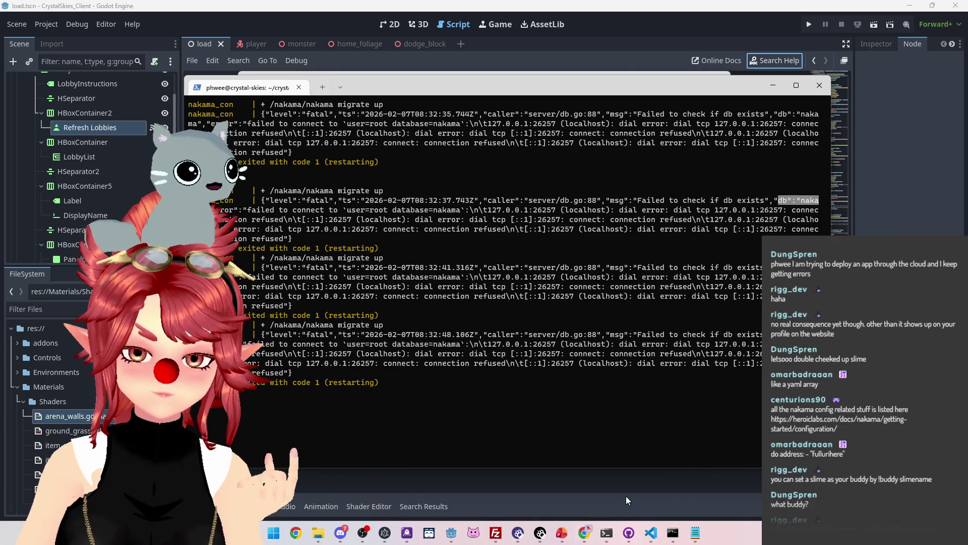
{"action": "left_click", "coordinate": [584, 532]}
{"action": "scroll", "coordinate": [689, 366], "scroll_direction": "down", "scroll_amount": 15}
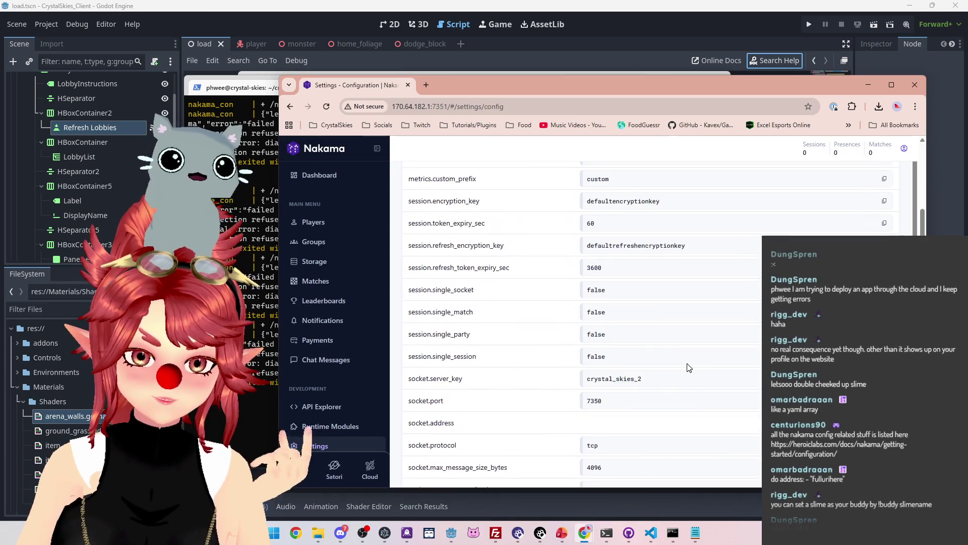
Step: Scroll the Nakama configuration page and select the database.address value
{"action": "scroll", "coordinate": [688, 366], "scroll_direction": "down", "scroll_amount": 10}
{"action": "scroll", "coordinate": [687, 368], "scroll_direction": "up", "scroll_amount": 2}
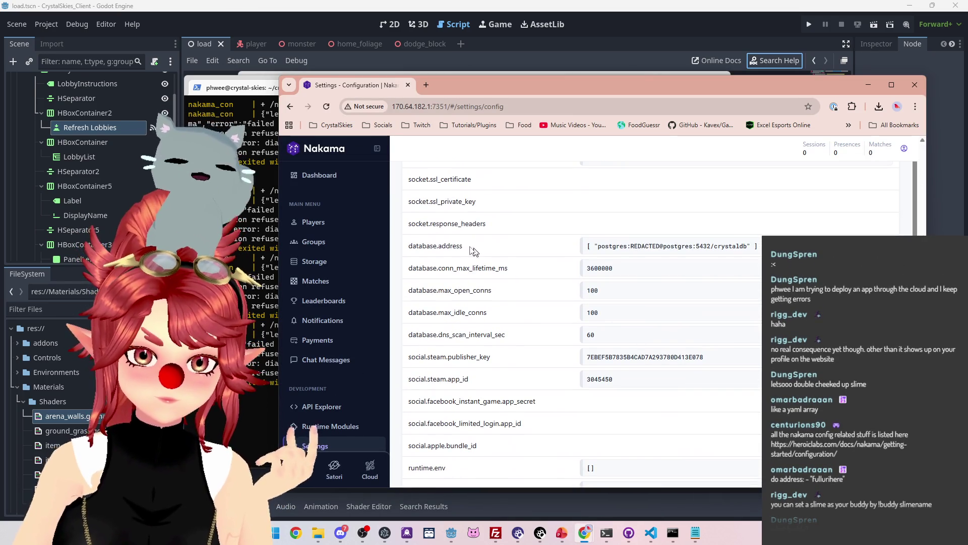
{"action": "left_click_drag", "start_coordinate": [586, 246], "coordinate": [740, 246]}
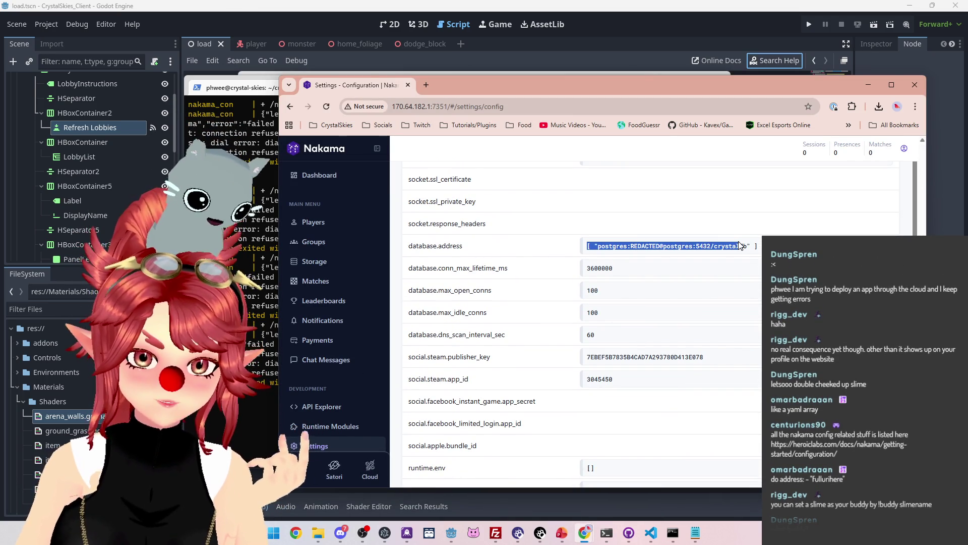
{"action": "scroll", "coordinate": [448, 280], "scroll_direction": "up", "scroll_amount": 3}
{"action": "scroll", "coordinate": [587, 347], "scroll_direction": "up", "scroll_amount": 15}
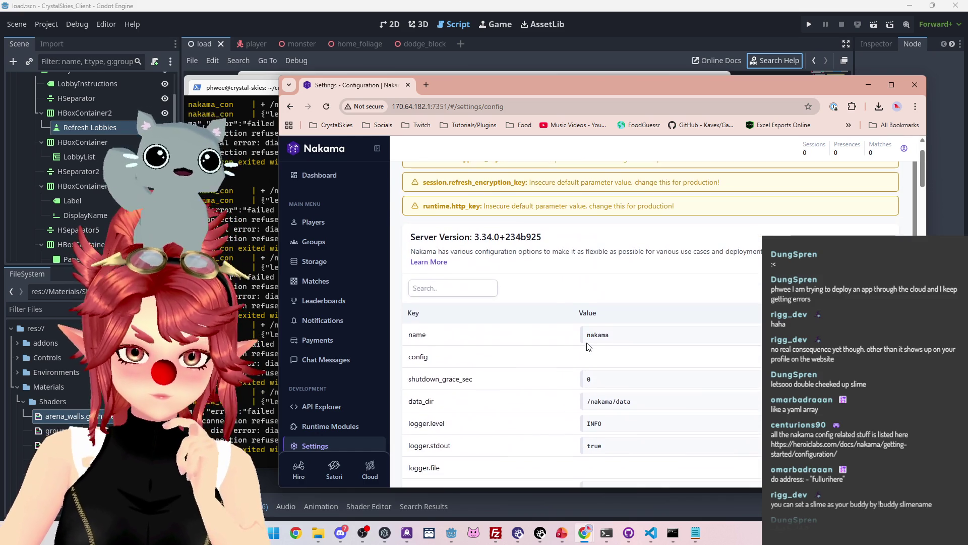
{"action": "scroll", "coordinate": [512, 376], "scroll_direction": "down", "scroll_amount": 2}
{"action": "scroll", "coordinate": [526, 392], "scroll_direction": "down", "scroll_amount": 15}
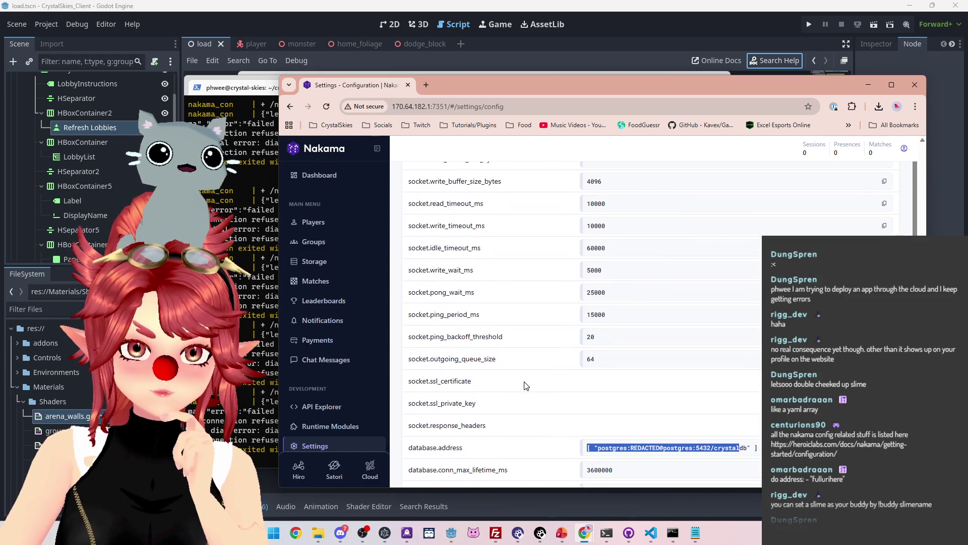
{"action": "scroll", "coordinate": [526, 385], "scroll_direction": "down", "scroll_amount": 5}
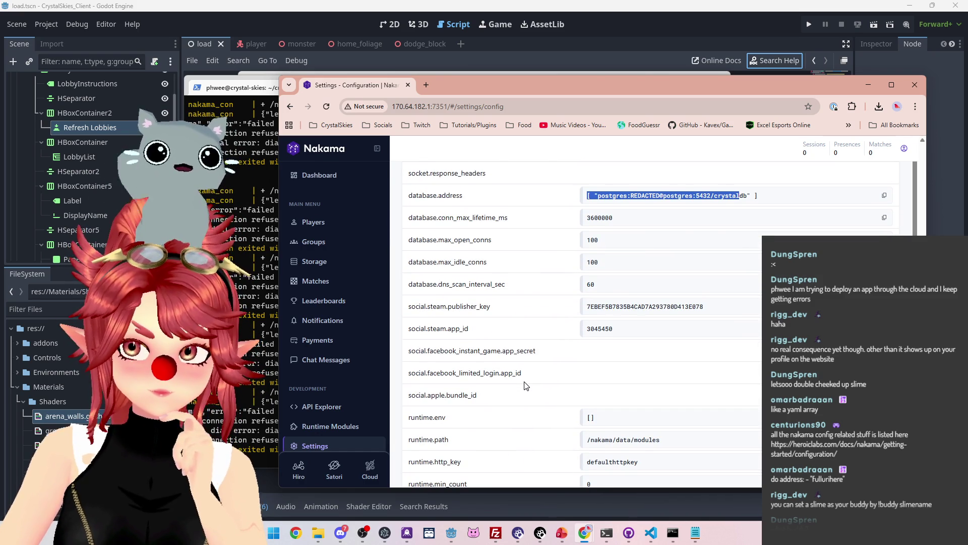
{"action": "scroll", "coordinate": [526, 386], "scroll_direction": "down", "scroll_amount": 5}
{"action": "scroll", "coordinate": [526, 386], "scroll_direction": "down", "scroll_amount": 20}
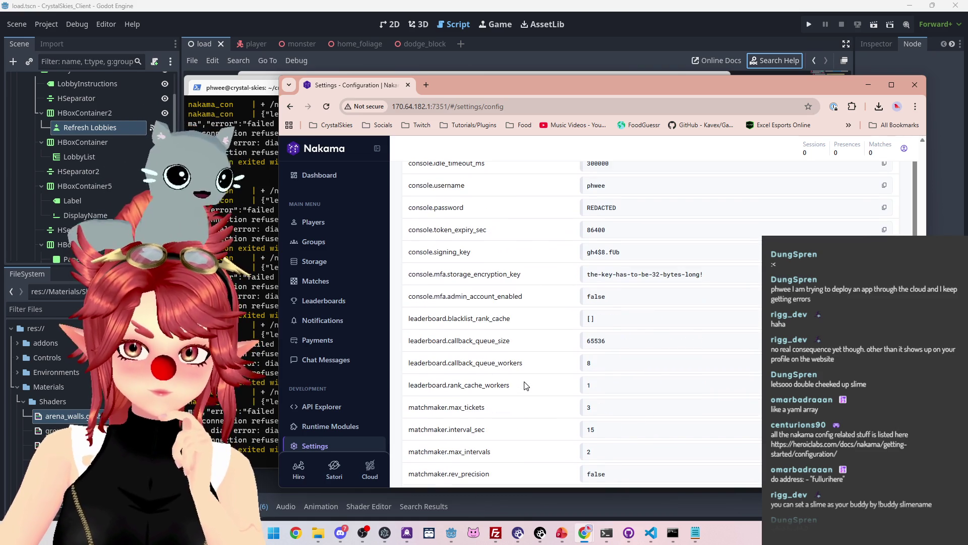
{"action": "scroll", "coordinate": [587, 323], "scroll_direction": "up", "scroll_amount": 10}
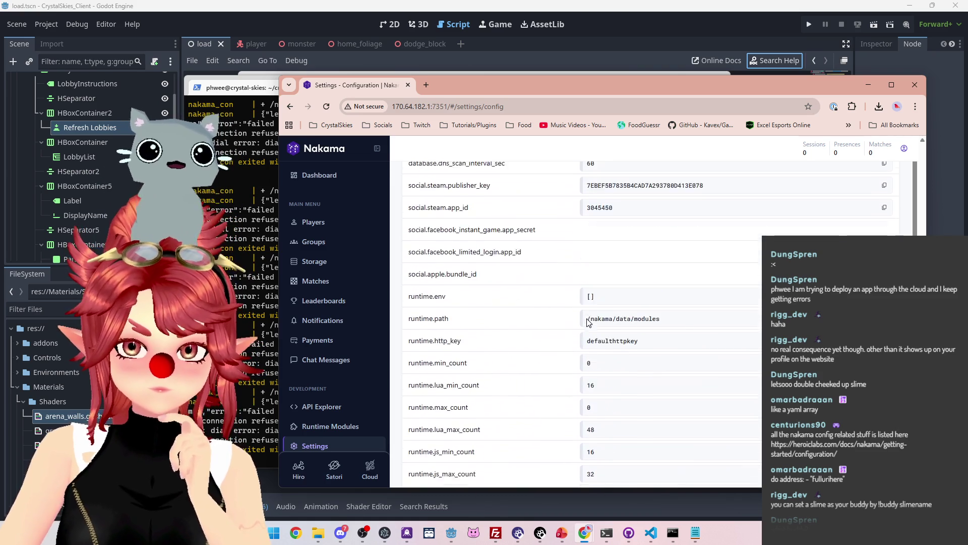
{"action": "scroll", "coordinate": [587, 323], "scroll_direction": "up", "scroll_amount": 5}
Step: Pick out the postgres host and crystaldb database name within database.address
{"action": "triple_click", "coordinate": [630, 309]}
{"action": "scroll", "coordinate": [640, 227], "scroll_direction": "down", "scroll_amount": 2}
{"action": "left_click", "coordinate": [599, 217]}
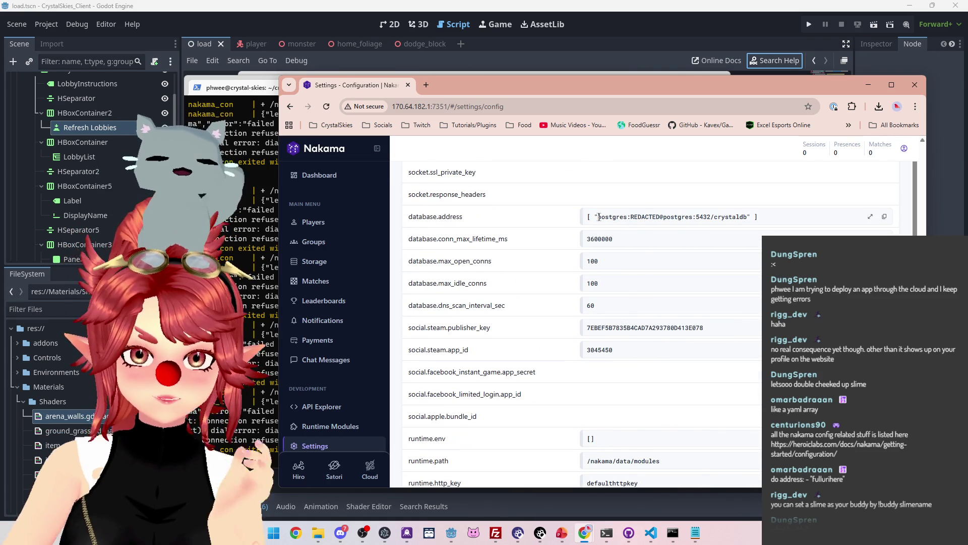
{"action": "double_click", "coordinate": [611, 217]}
{"action": "left_click", "coordinate": [606, 216]}
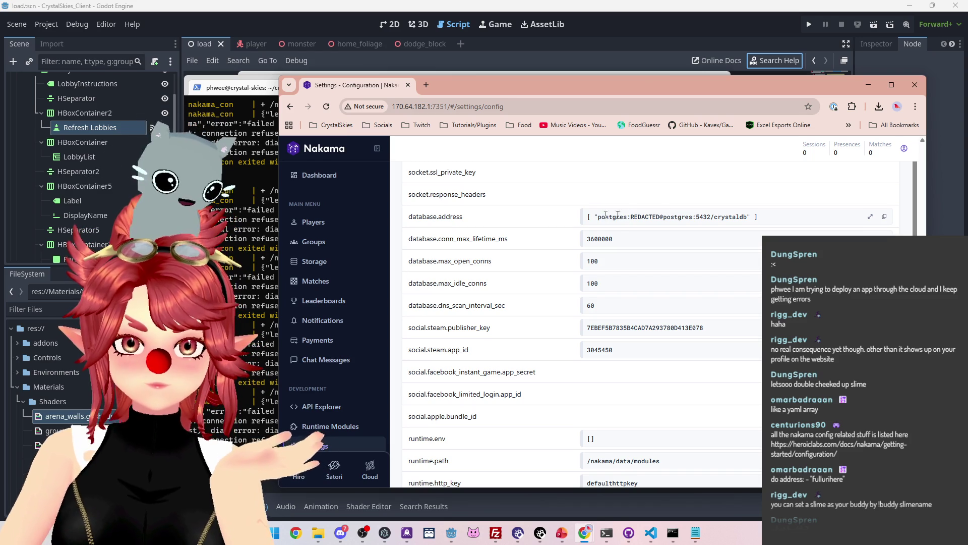
{"action": "double_click", "coordinate": [677, 217]}
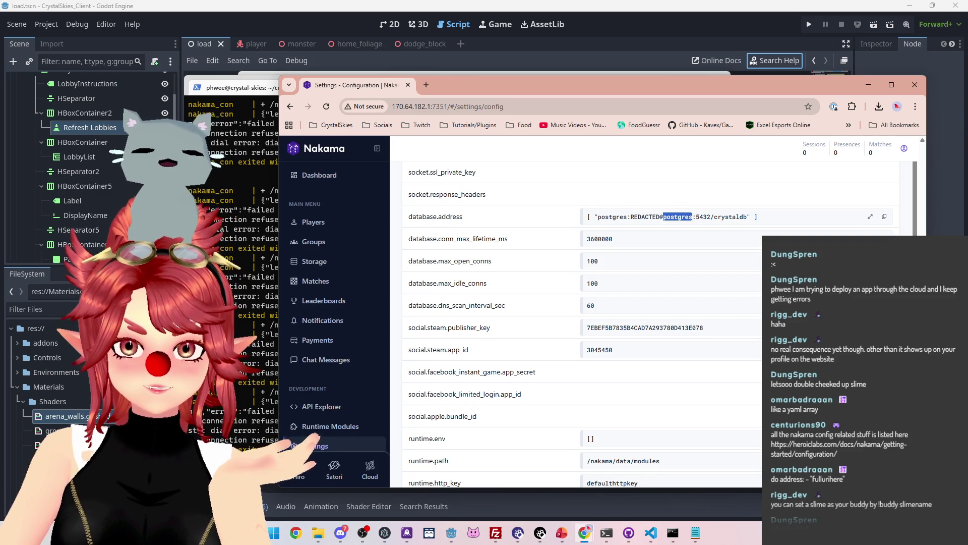
{"action": "double_click", "coordinate": [746, 217]}
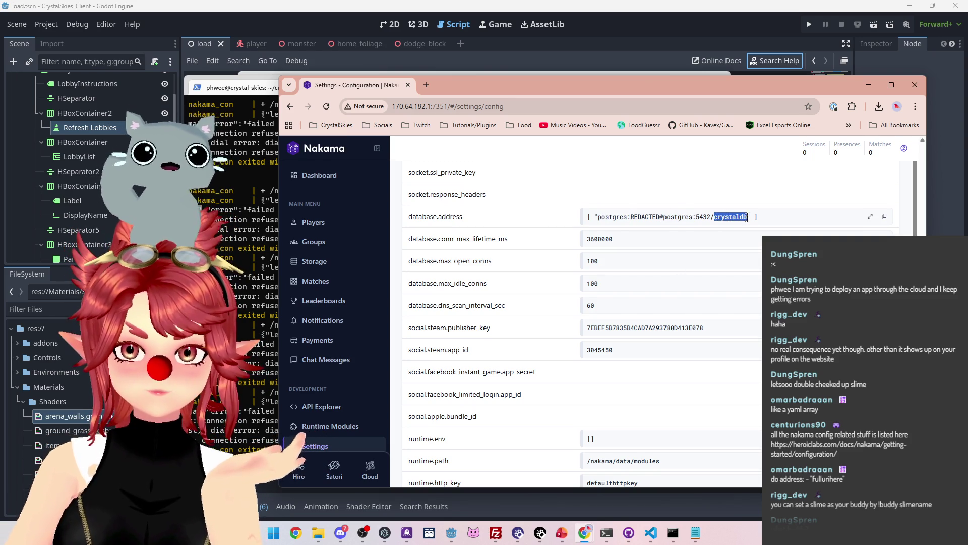
Step: Compare the log's database nakama and user root with the address's password part
{"action": "left_click", "coordinate": [235, 92]}
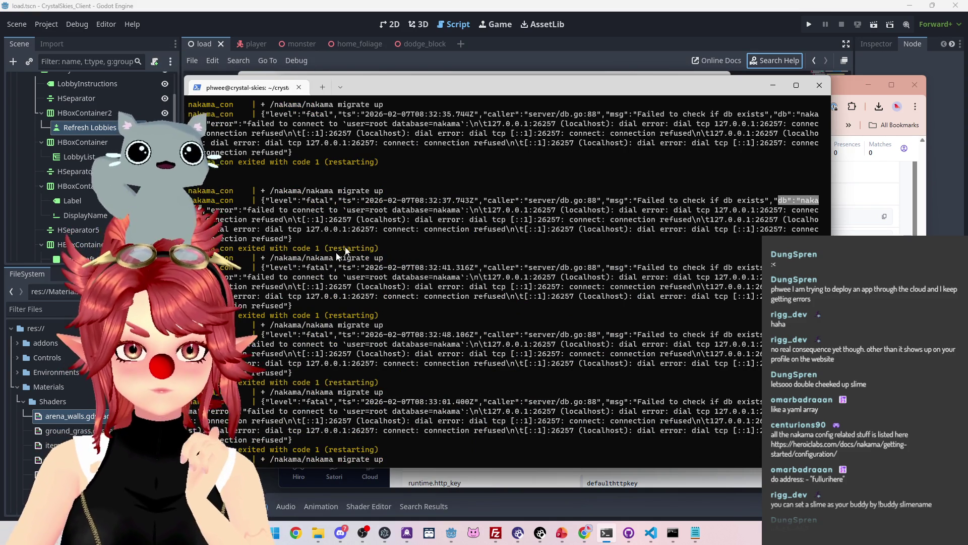
{"action": "left_click_drag", "start_coordinate": [460, 211], "coordinate": [427, 210]}
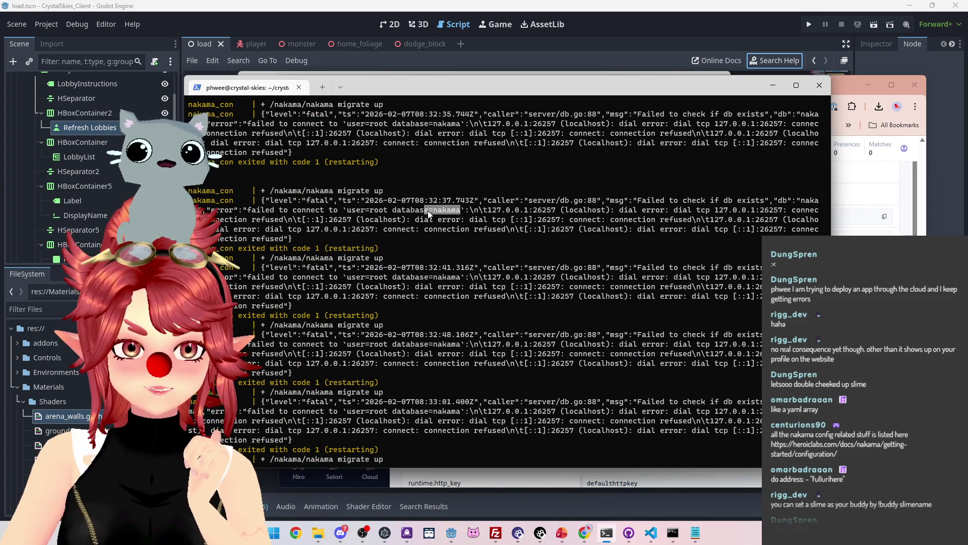
{"action": "left_click_drag", "start_coordinate": [365, 210], "coordinate": [392, 210]}
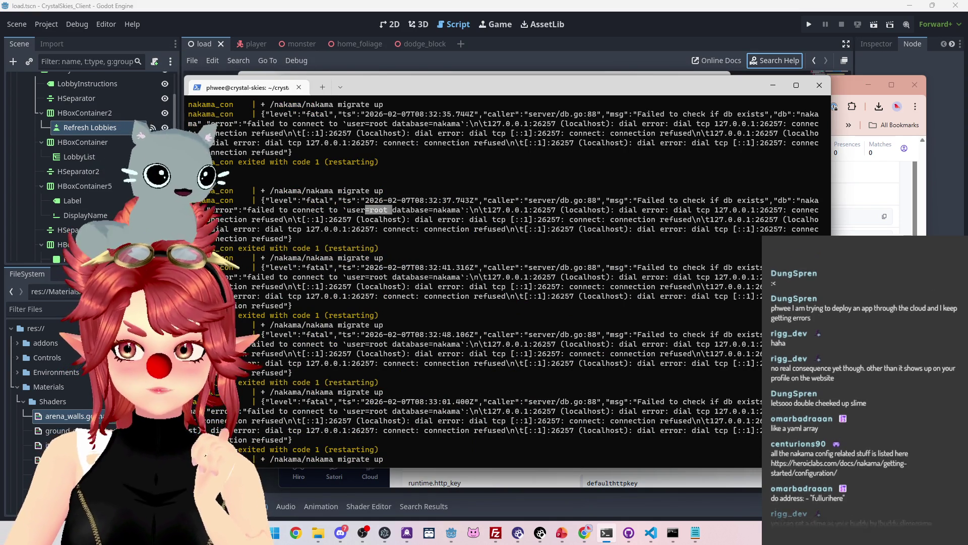
{"action": "key", "text": "alt+Tab"}
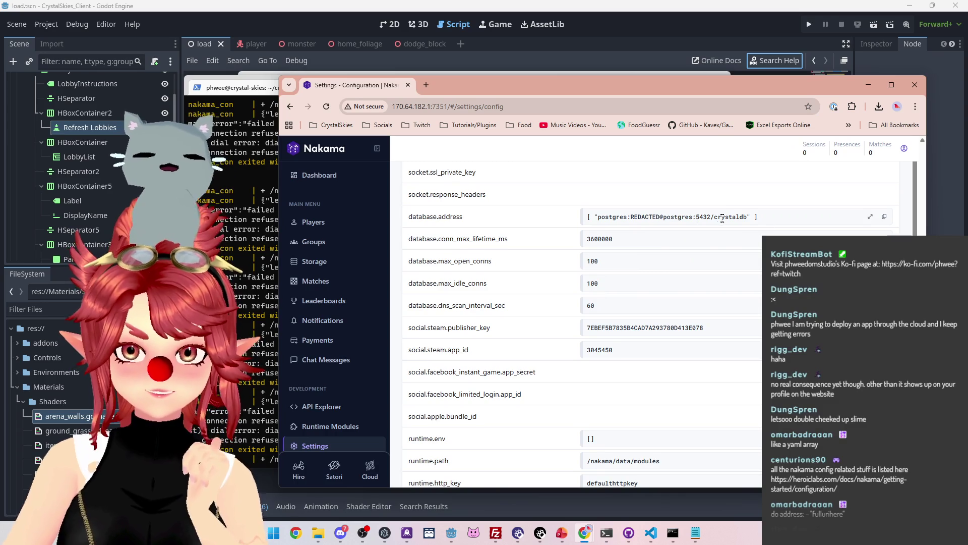
{"action": "mouse_move", "coordinate": [628, 217]}
{"action": "left_mouse_down"}
{"action": "mouse_move", "coordinate": [675, 217]}
{"action": "mouse_move", "coordinate": [646, 216]}
{"action": "mouse_move", "coordinate": [658, 216]}
{"action": "left_mouse_up"}
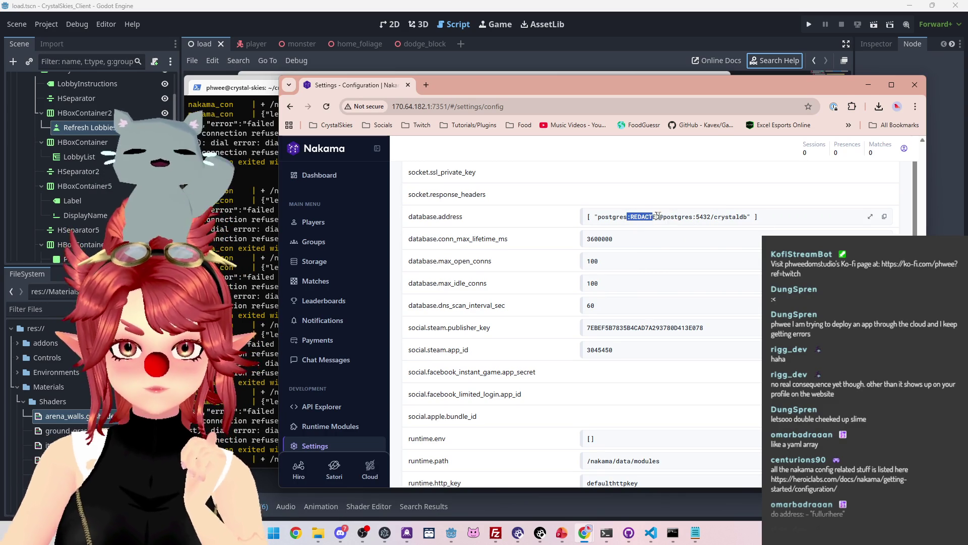
{"action": "key", "text": "alt+Tab"}
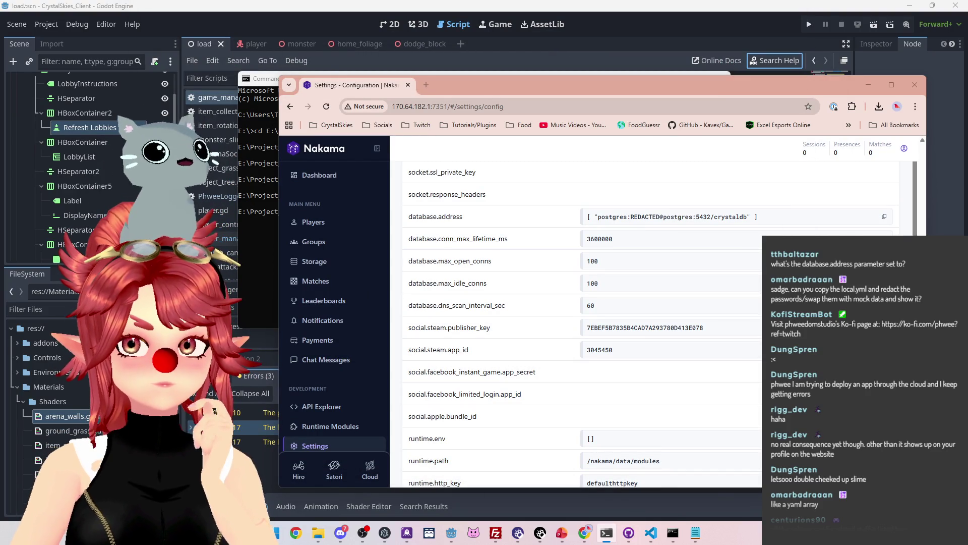
{"action": "key", "text": "alt+Tab"}
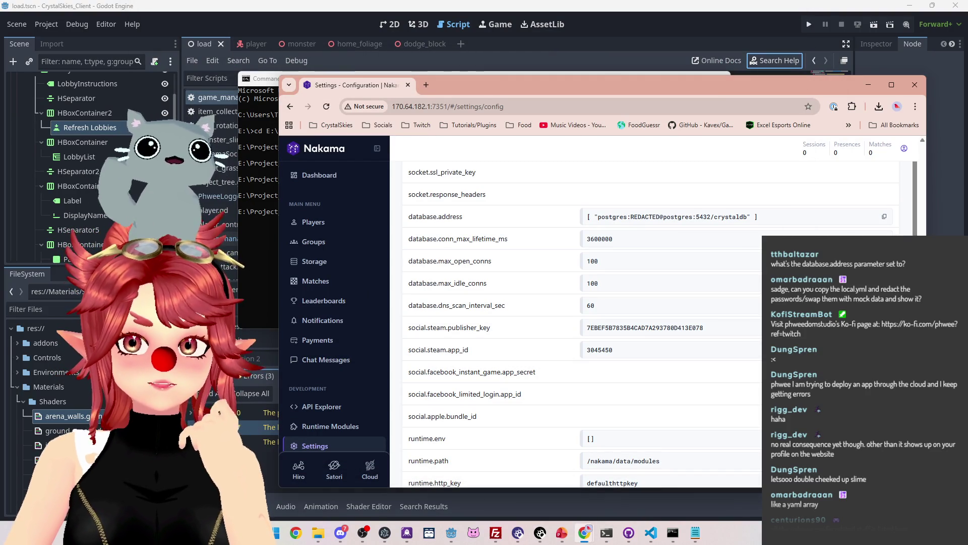
{"action": "key", "text": "alt+Tab"}
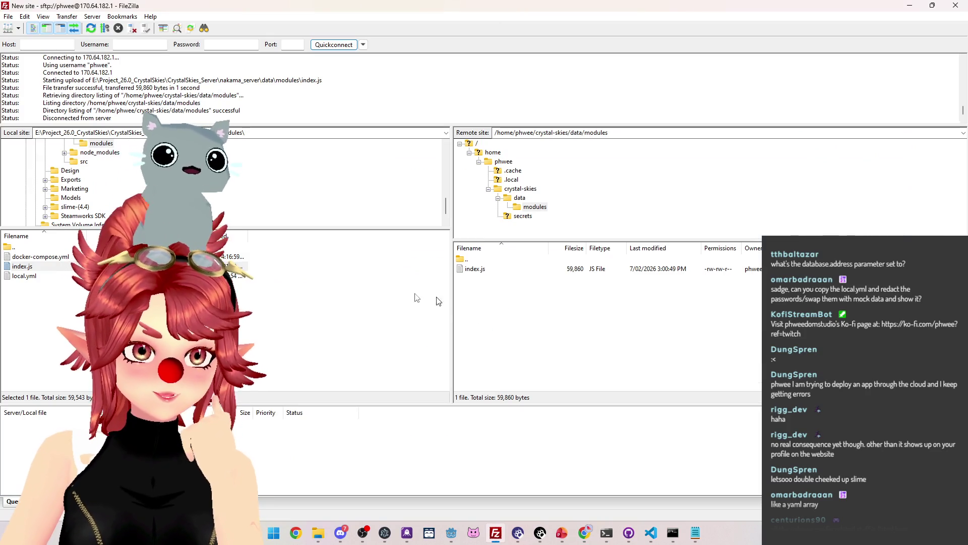
Step: Download the remote data folder's 415-byte local.yml, overwriting the local copy
{"action": "double_click", "coordinate": [460, 260]}
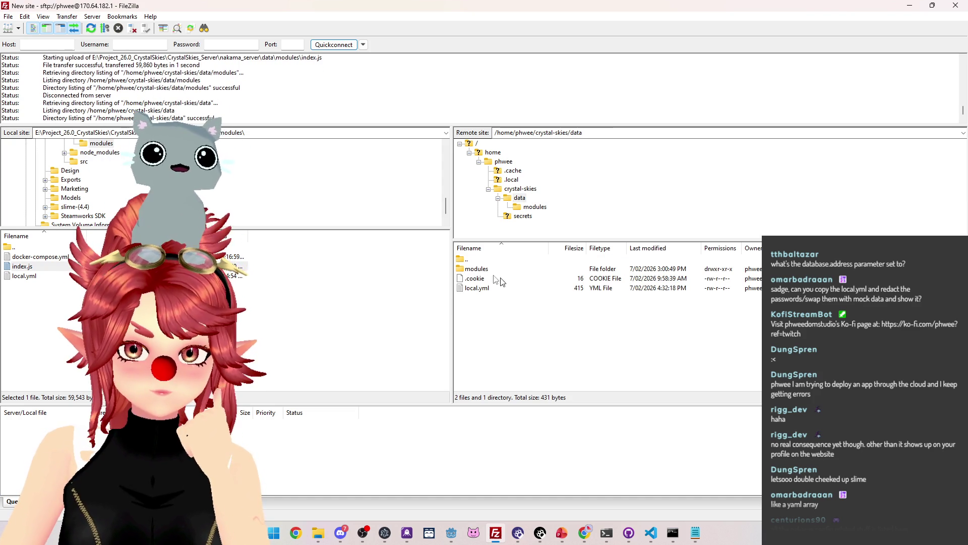
{"action": "double_click", "coordinate": [467, 290]}
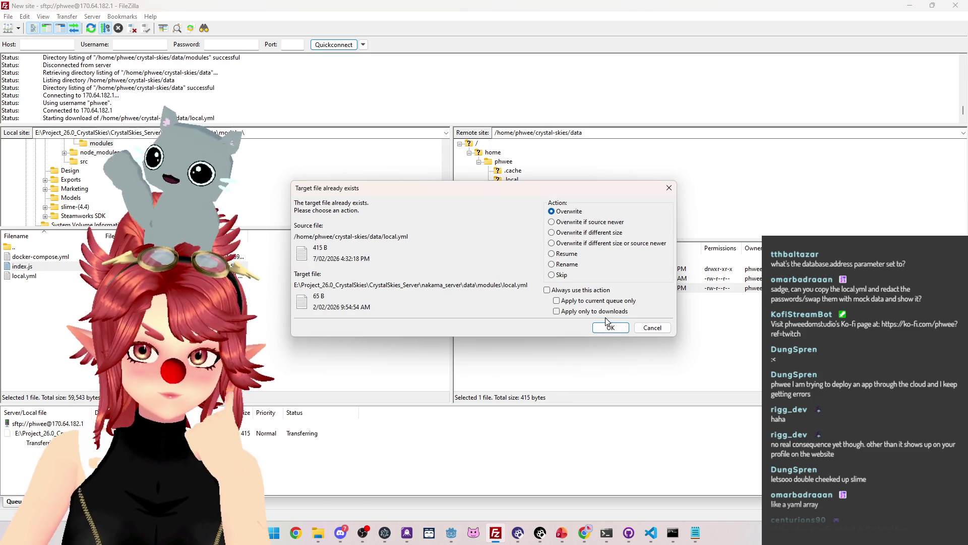
{"action": "left_click", "coordinate": [607, 331]}
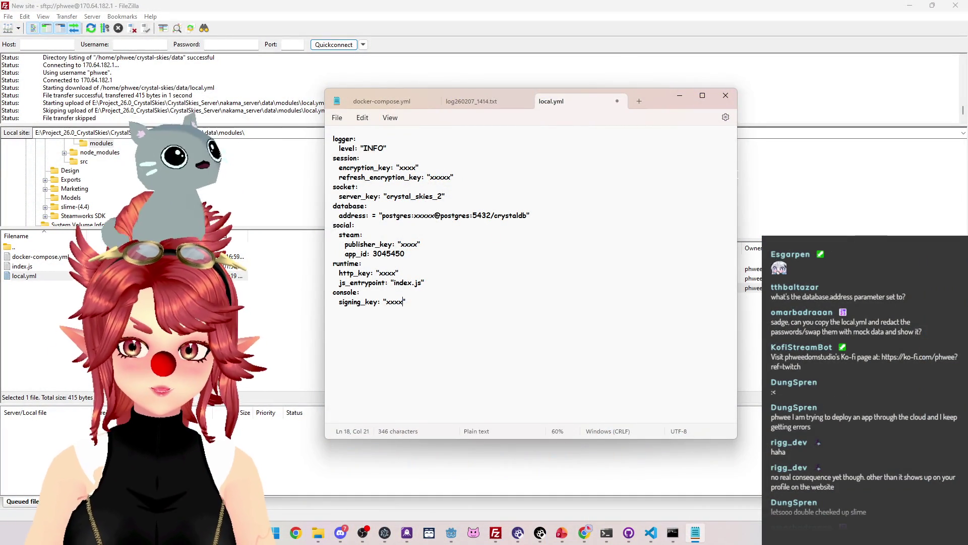
Step: Replace the '=' after address: in local.yml with a dash
{"action": "left_click_drag", "start_coordinate": [737, 174], "coordinate": [598, 173]}
{"action": "left_click", "coordinate": [374, 216]}
{"action": "double_click", "coordinate": [375, 215]}
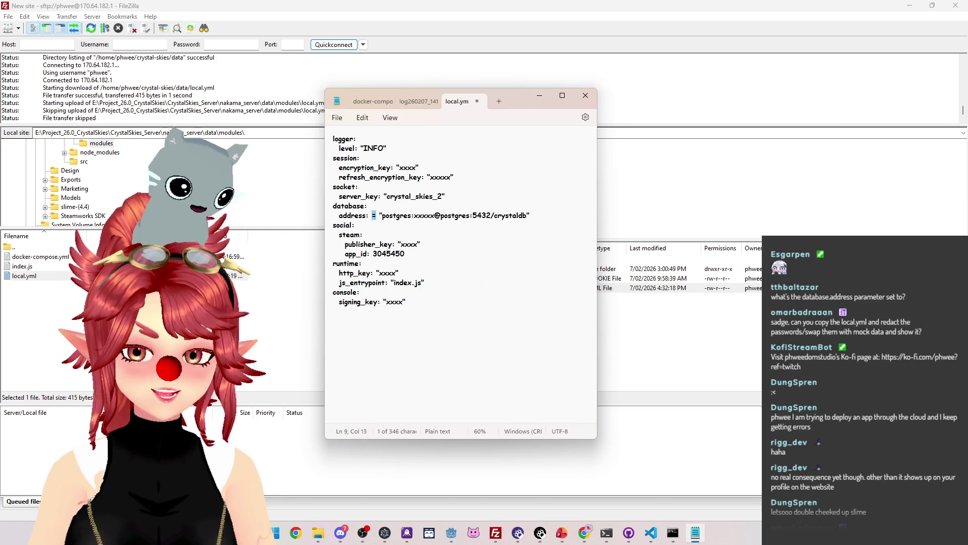
{"action": "left_click", "coordinate": [608, 534]}
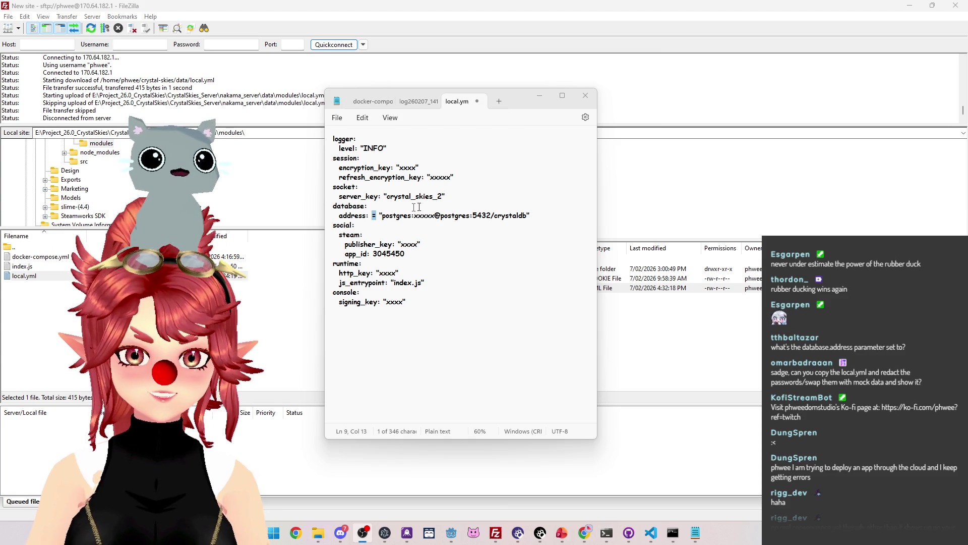
{"action": "left_click", "coordinate": [372, 216]}
{"action": "key", "text": "Delete"}
{"action": "type", "text": "-"}
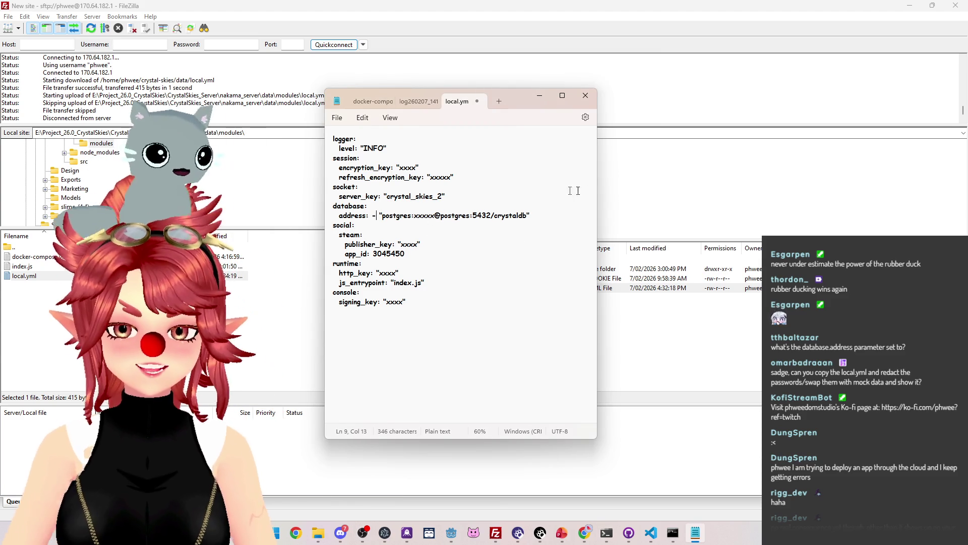
Step: Compare the log's user=root database=nakama error with local.yml's database address value
{"action": "left_click", "coordinate": [604, 533]}
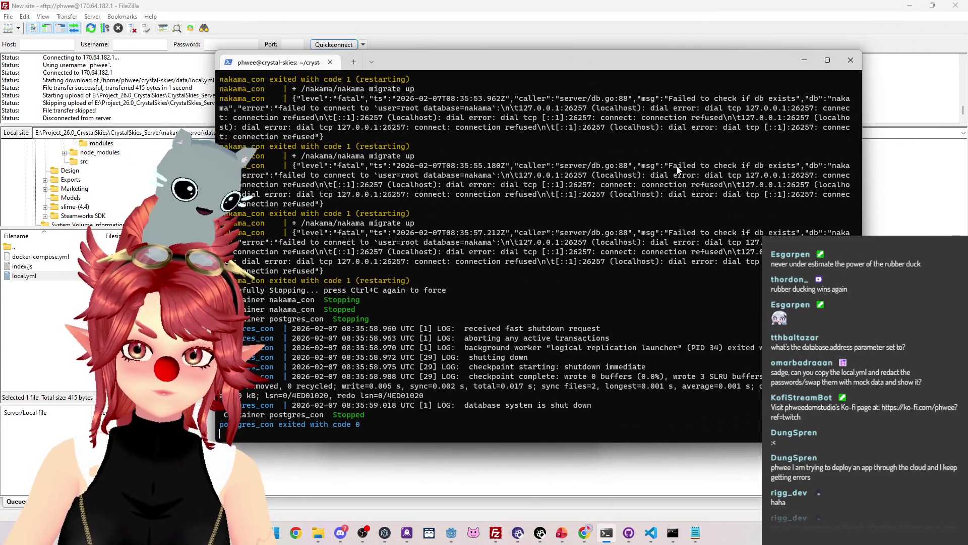
{"action": "mouse_move", "coordinate": [374, 175]}
{"action": "left_mouse_down"}
{"action": "mouse_move", "coordinate": [451, 184]}
{"action": "mouse_move", "coordinate": [497, 176]}
{"action": "left_mouse_up"}
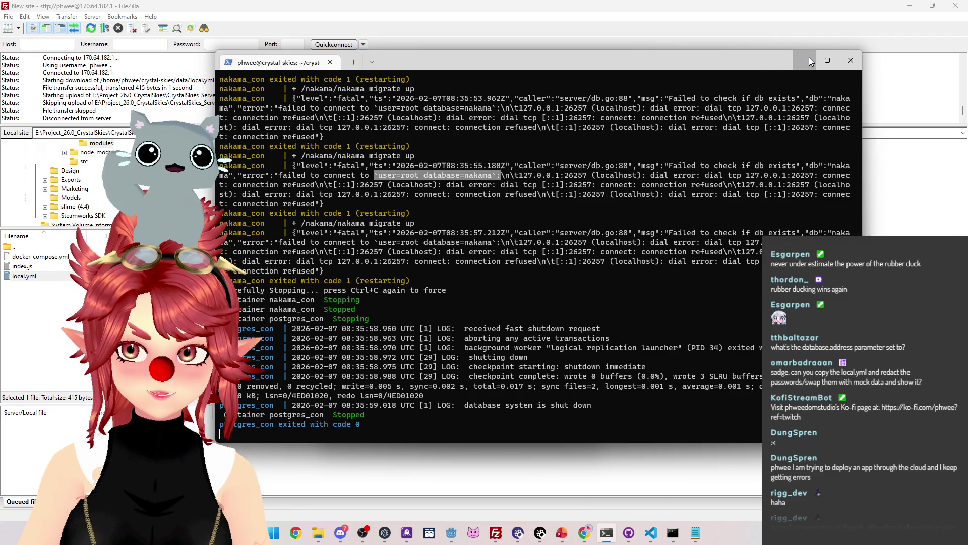
{"action": "key", "text": "alt+Tab"}
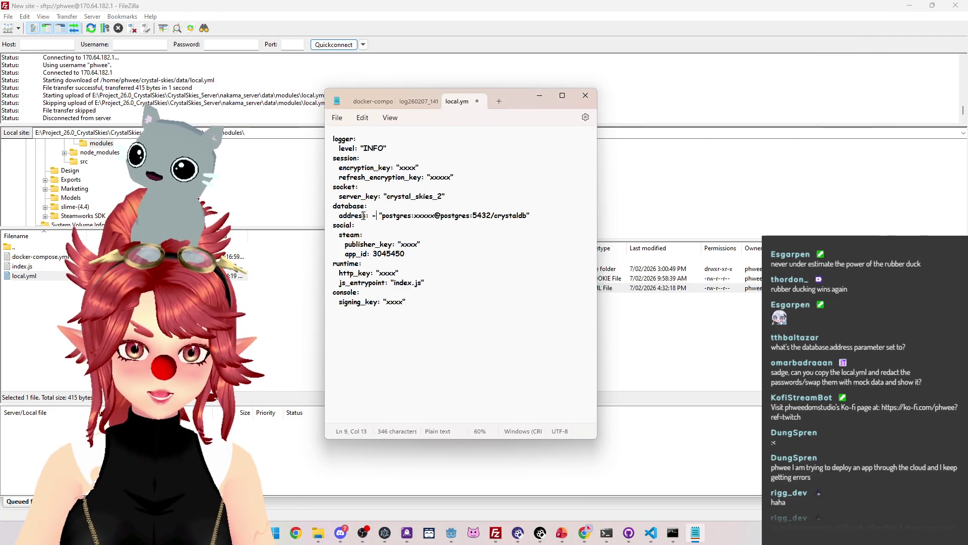
{"action": "left_click_drag", "start_coordinate": [517, 217], "coordinate": [368, 216]}
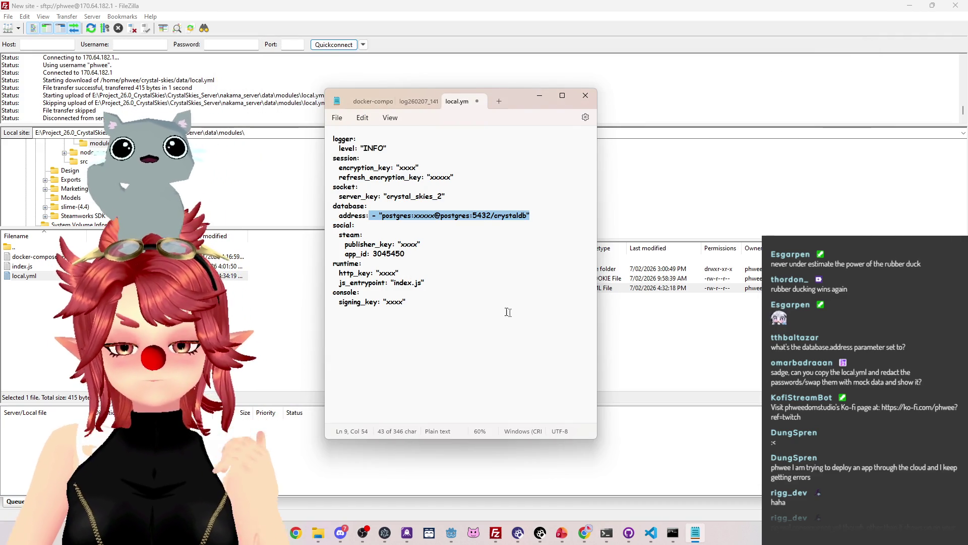
{"action": "left_click", "coordinate": [608, 533]}
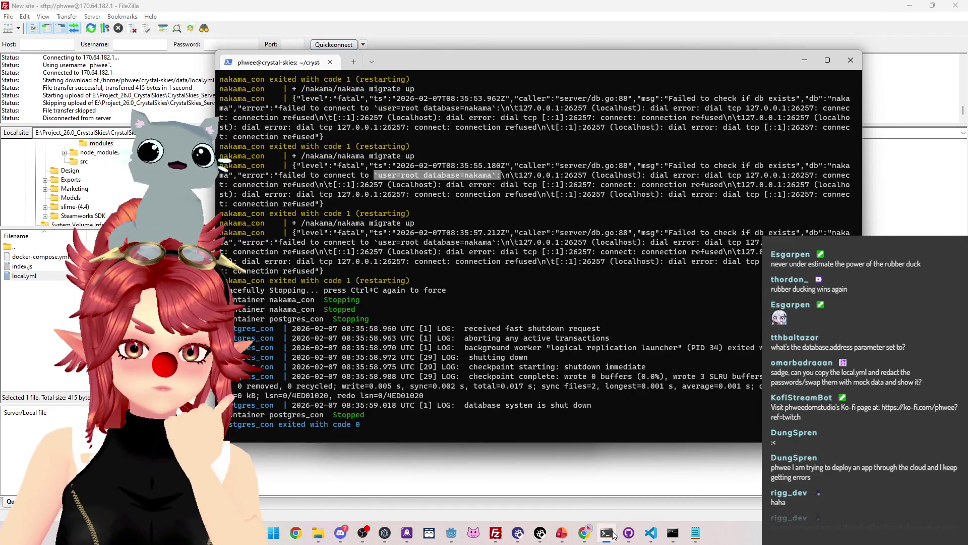
{"action": "left_click", "coordinate": [612, 532]}
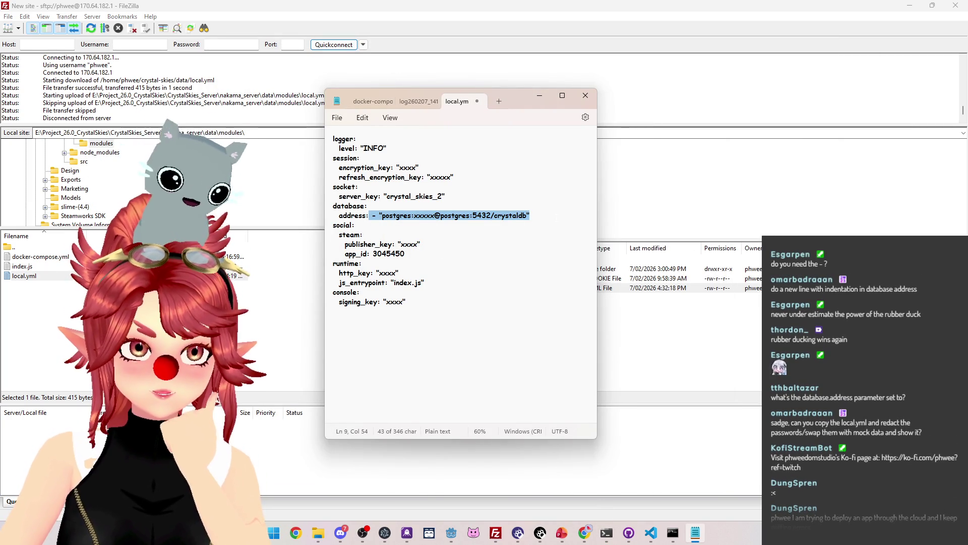
Step: Move the address entry onto its own tab-indented line, then copy the highlighted log text
{"action": "left_click", "coordinate": [373, 215]}
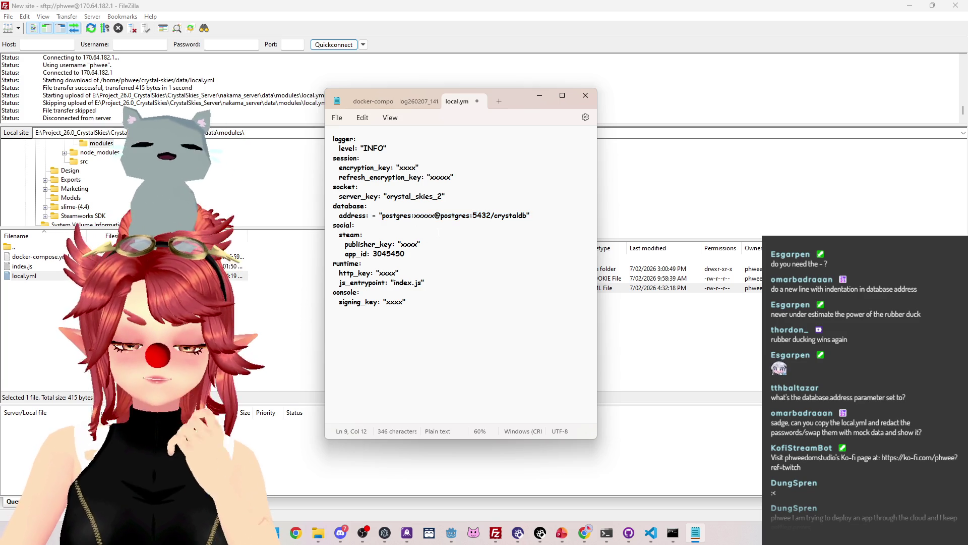
{"action": "key", "text": "Return"}
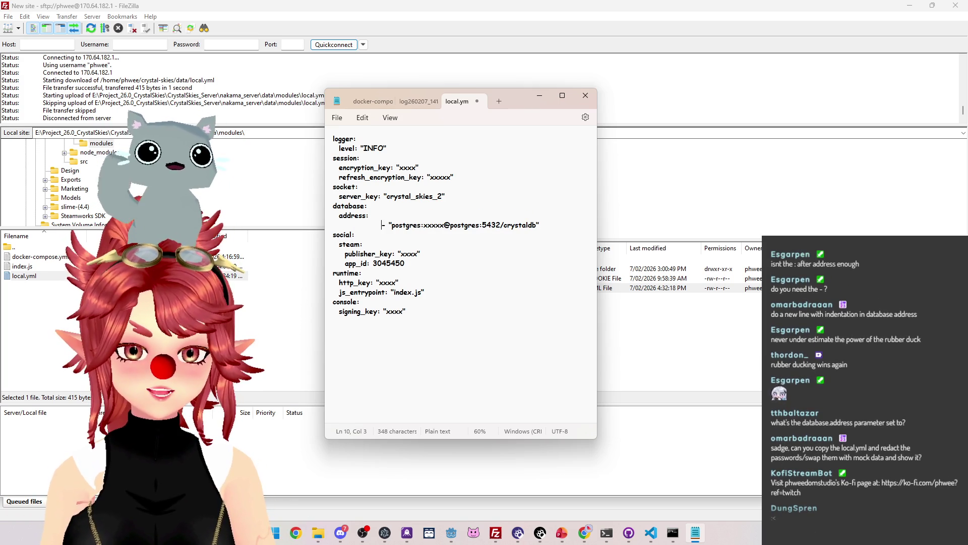
{"action": "key", "text": "Delete"}
{"action": "key", "text": "Delete"}
{"action": "key", "text": "Delete"}
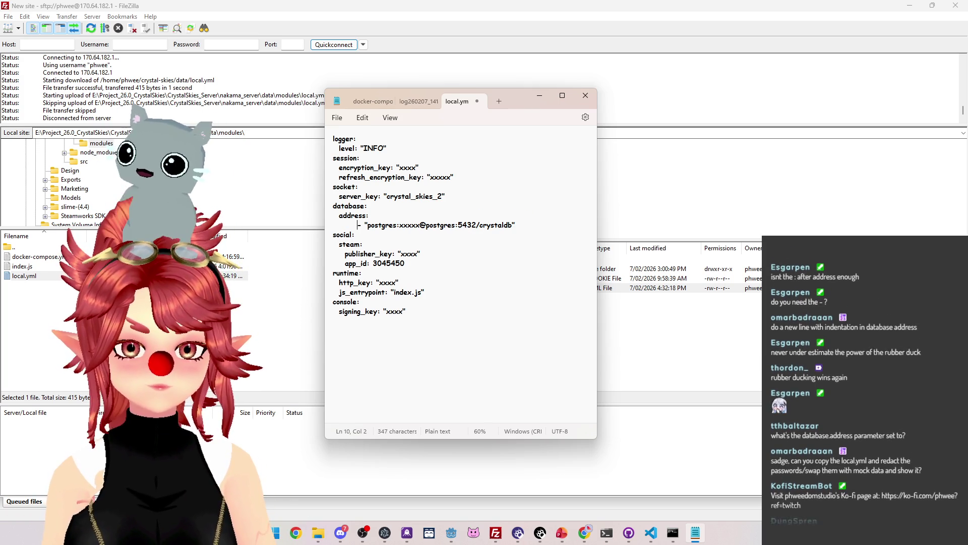
{"action": "key", "text": "Tab"}
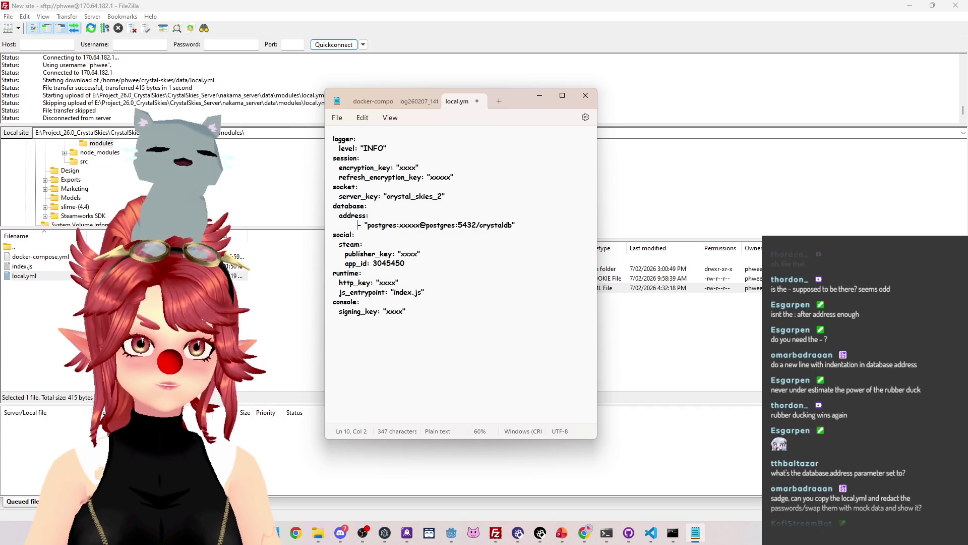
{"action": "left_click", "coordinate": [606, 533]}
{"action": "key", "text": "ctrl+c"}
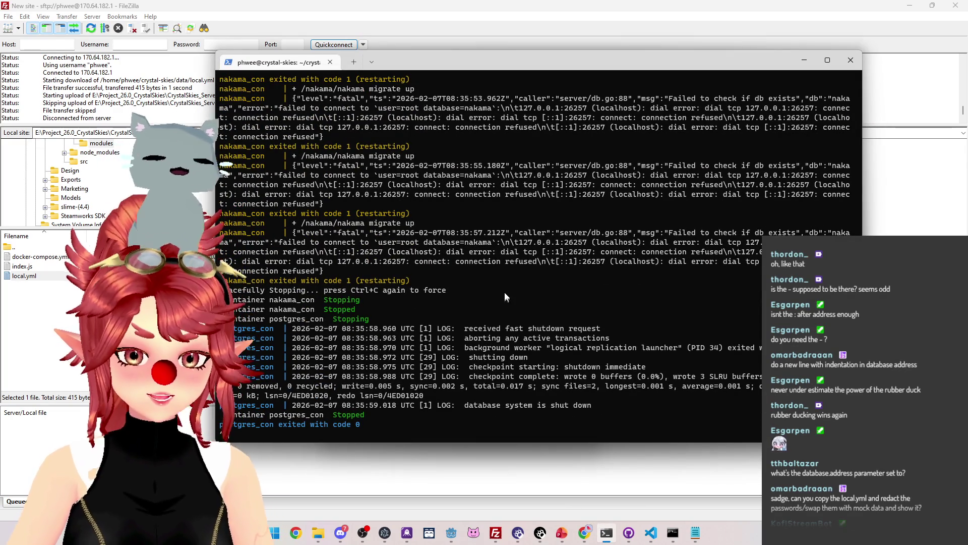
Step: Minimize the server log terminal, then the local.yml Notepad window
{"action": "key", "text": "super+Down"}
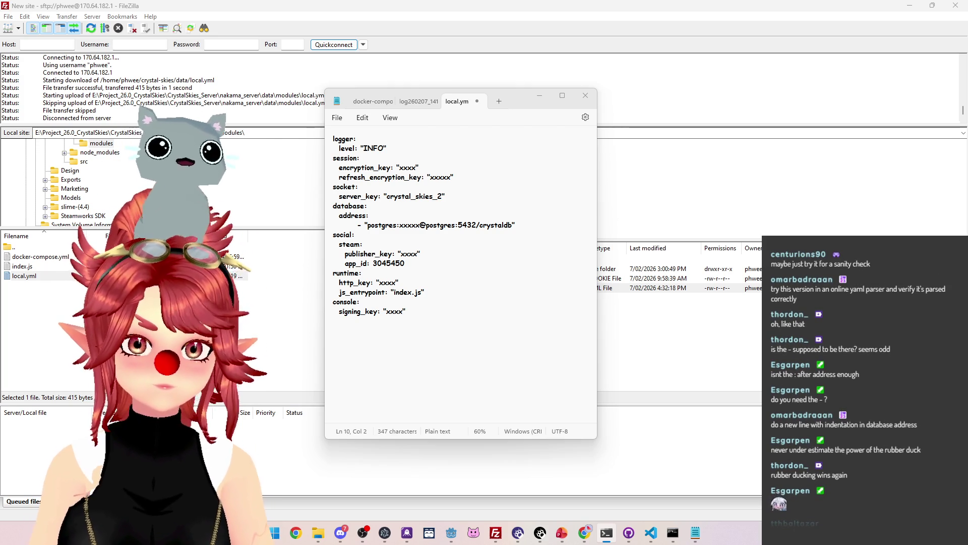
{"action": "left_click", "coordinate": [538, 95]}
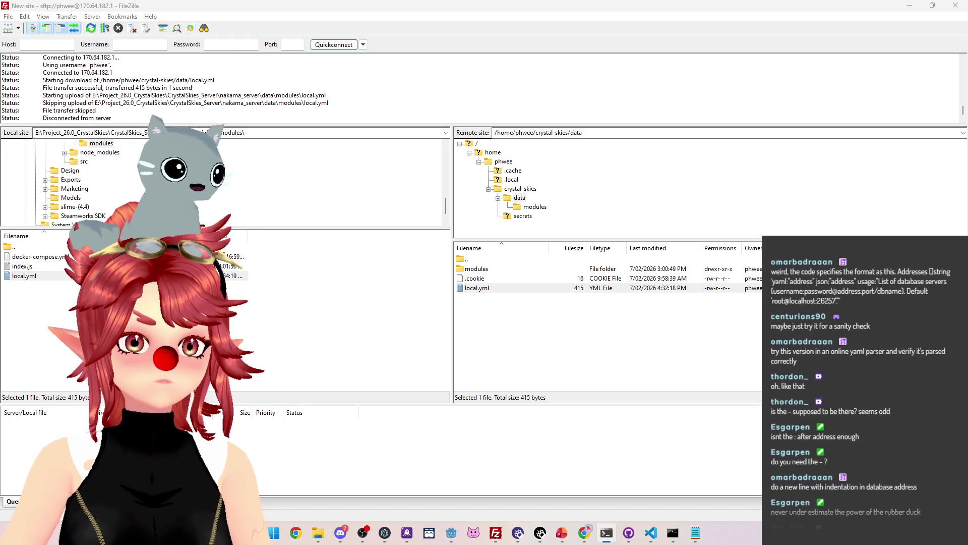
Step: Move the nano docker-compose.yml terminal up-left and place the cursor after $(
{"action": "key", "text": "alt+Tab"}
{"action": "left_click_drag", "start_coordinate": [514, 109], "coordinate": [490, 56]}
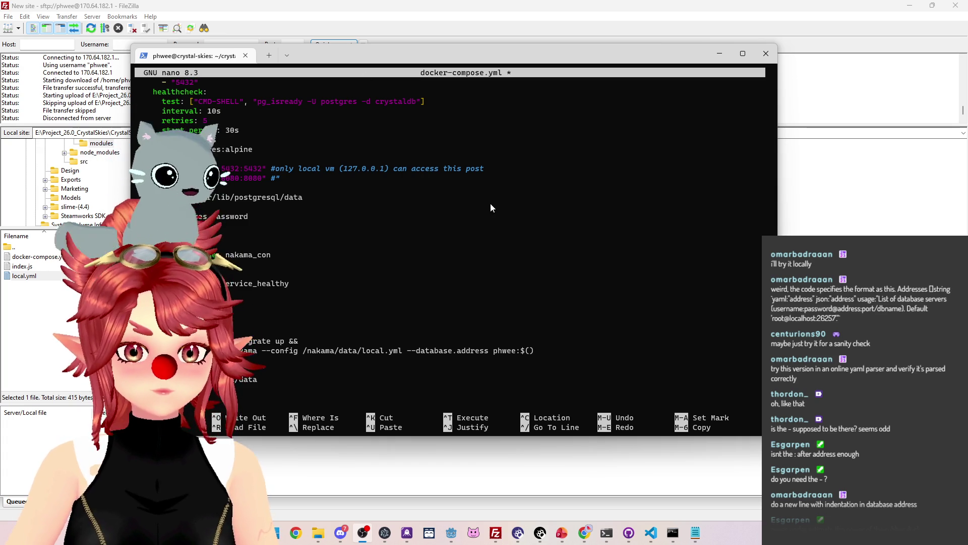
{"action": "left_click", "coordinate": [601, 360]}
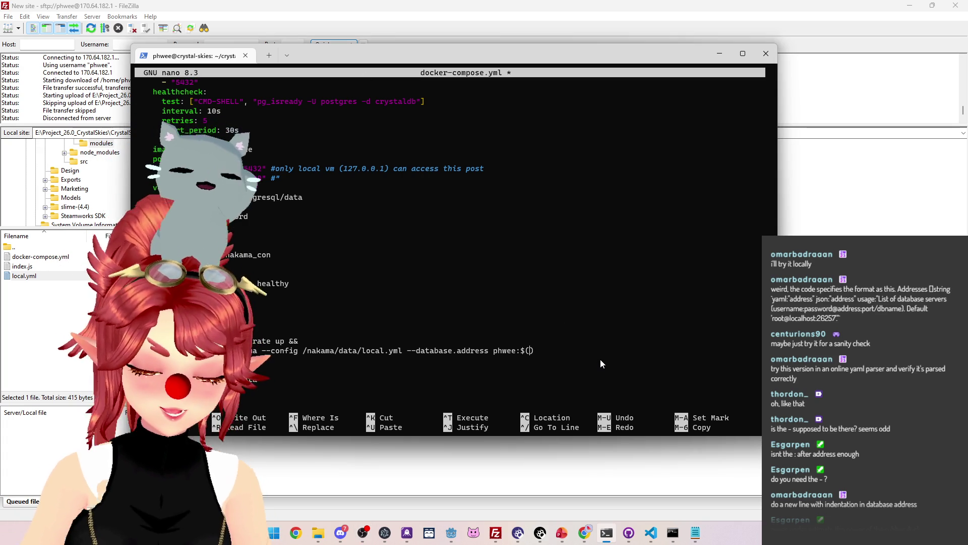
Step: Type 'cmt run\' inside the nakama address's $( and redraw the nano screen
{"action": "type", "text": "c"}
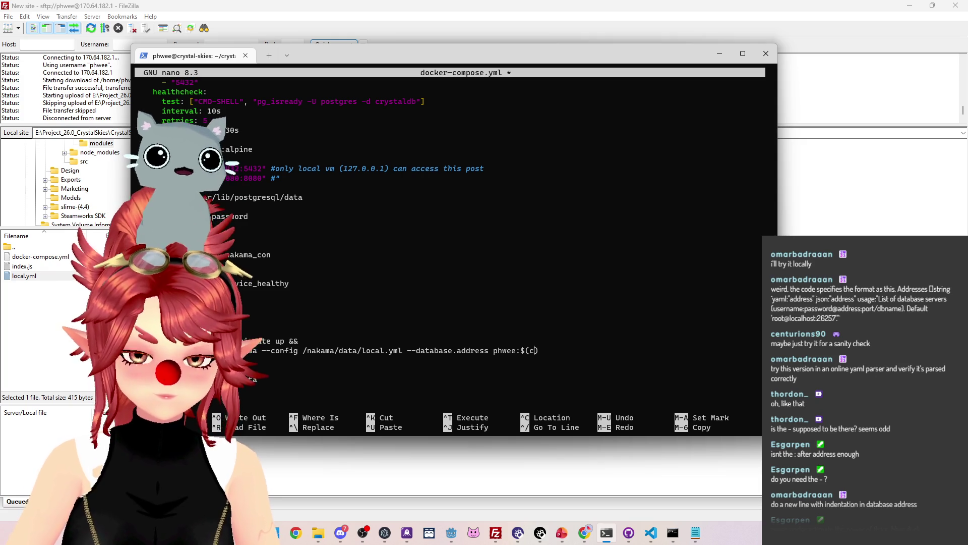
{"action": "type", "text": "mt"}
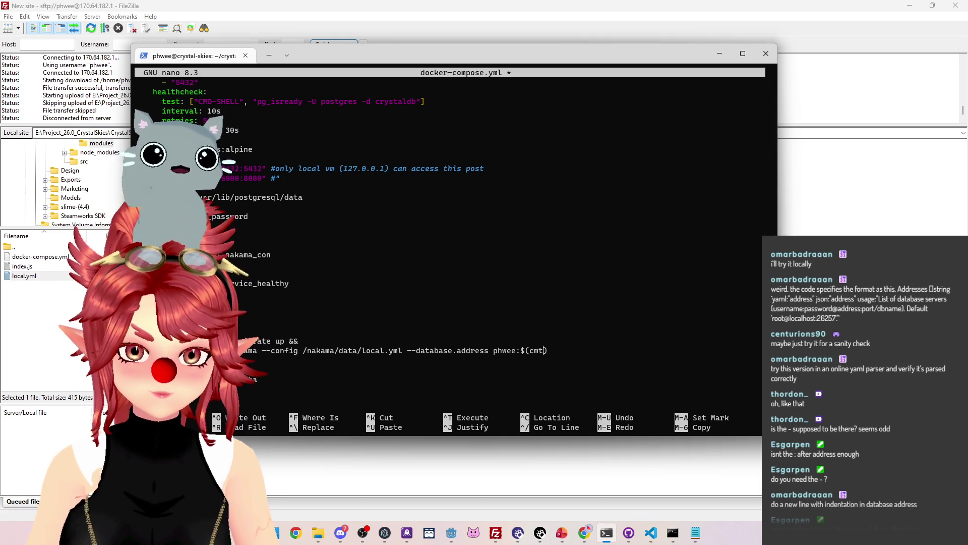
{"action": "type", "text": " run\\"}
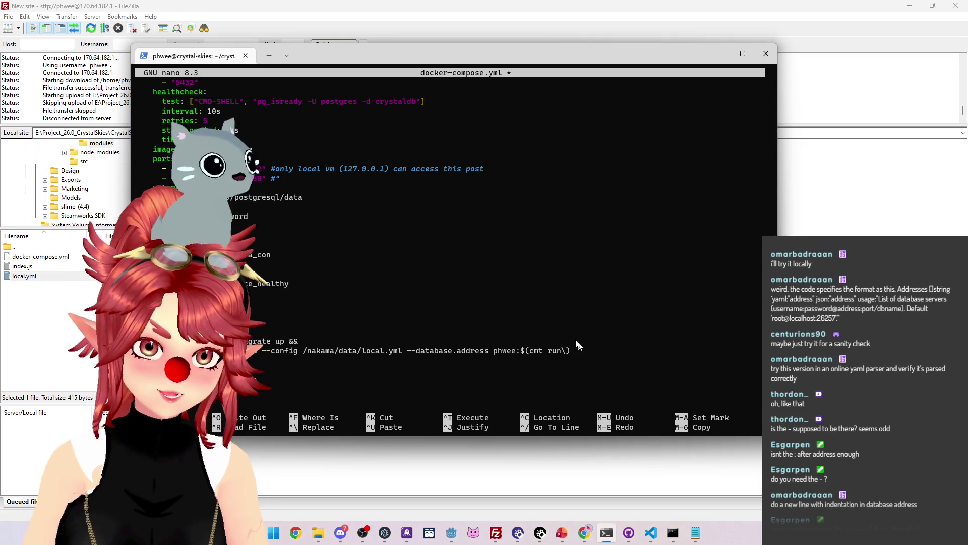
{"action": "key", "text": "ctrl+l"}
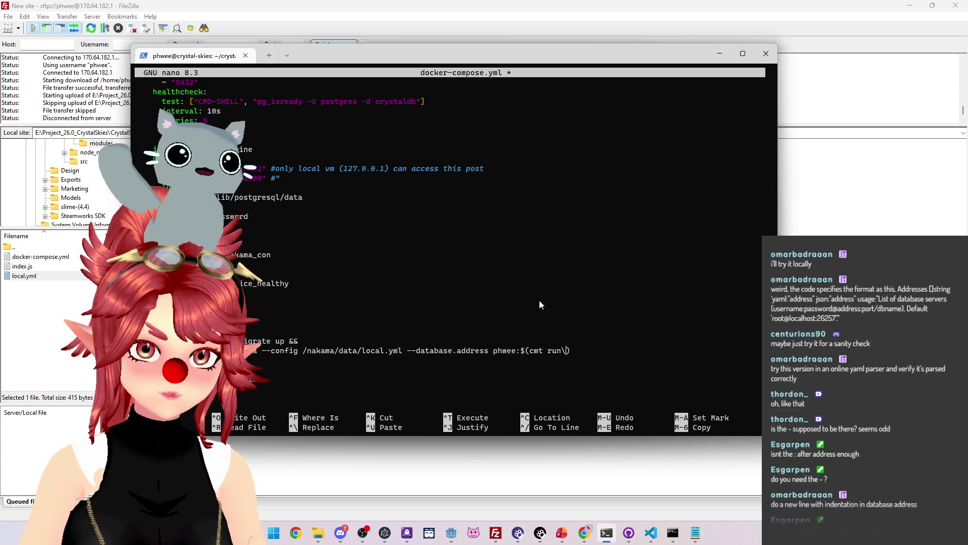
{"action": "scroll", "coordinate": [540, 301], "scroll_direction": "down", "scroll_amount": 3}
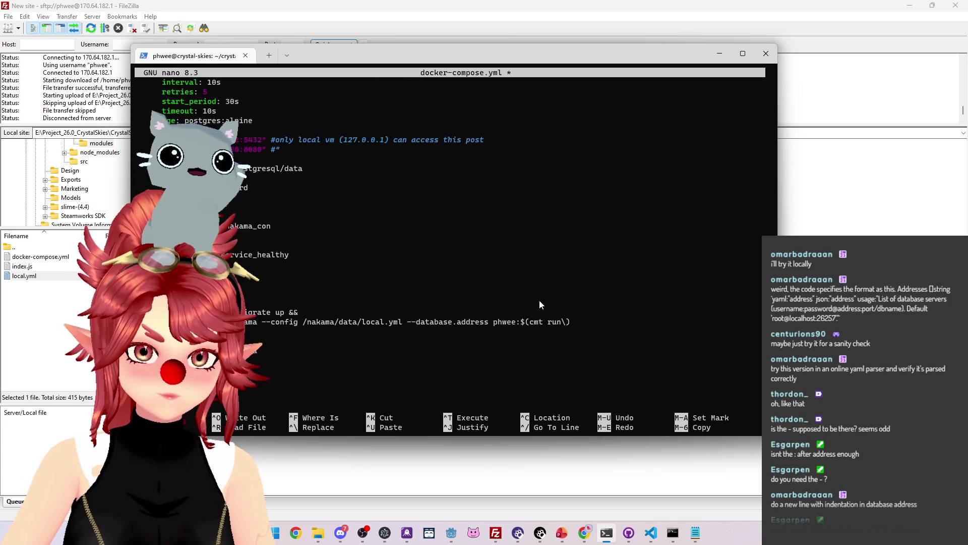
{"action": "scroll", "coordinate": [540, 301], "scroll_direction": "down", "scroll_amount": 1}
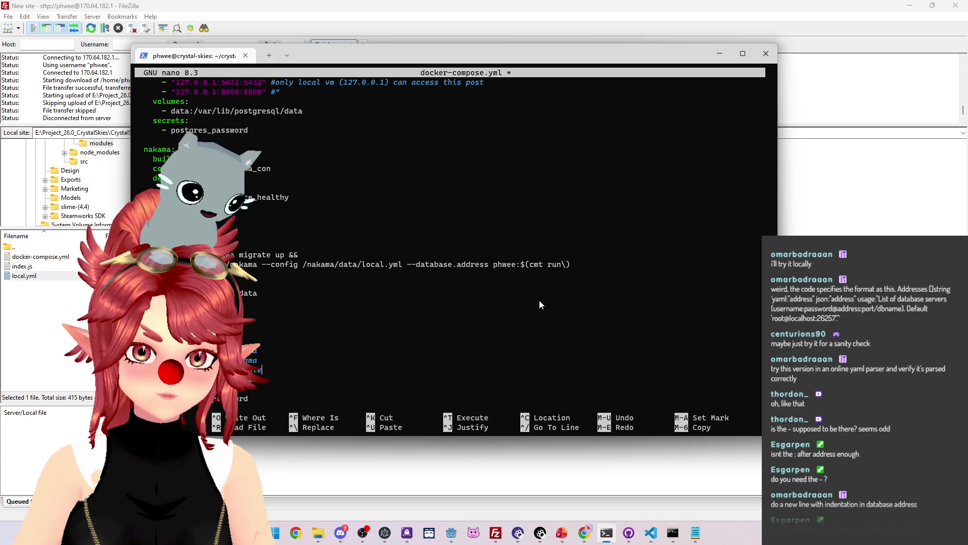
{"action": "scroll", "coordinate": [540, 301], "scroll_direction": "up", "scroll_amount": 6}
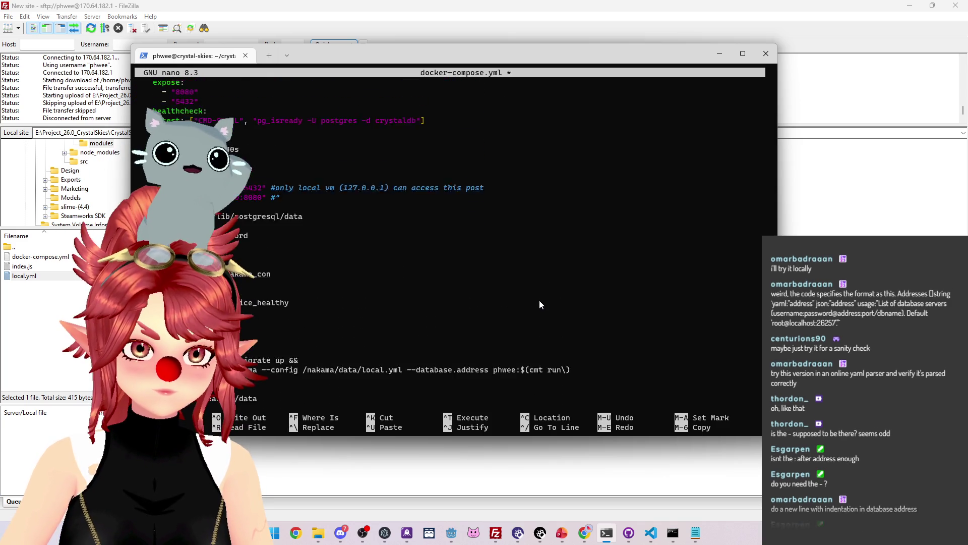
{"action": "key", "text": "Down"}
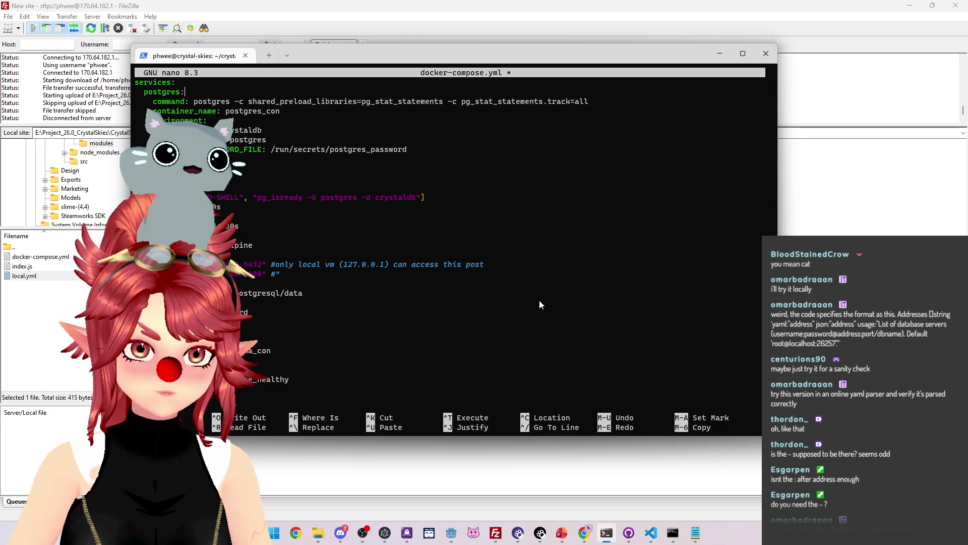
{"action": "key", "text": "Down"}
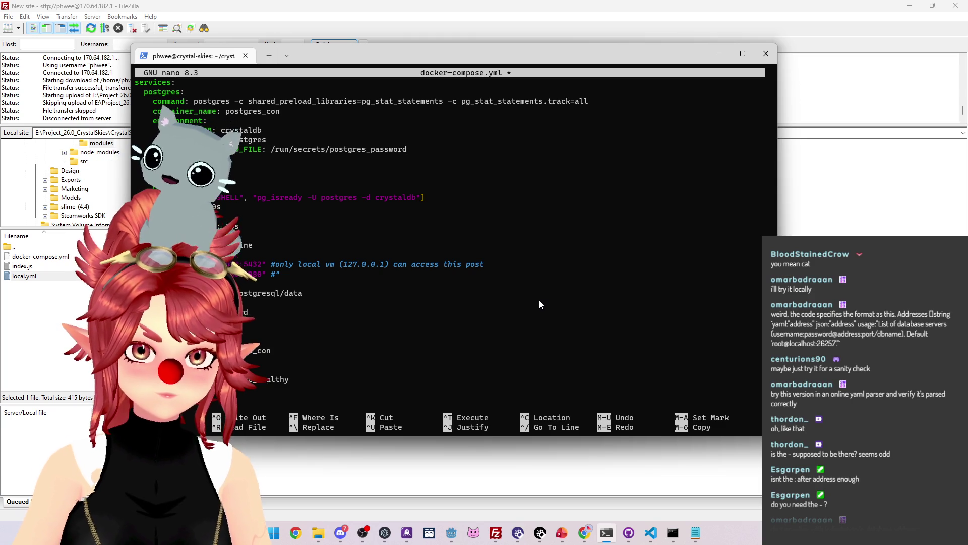
{"action": "scroll", "coordinate": [539, 305], "scroll_direction": "down", "scroll_amount": 12}
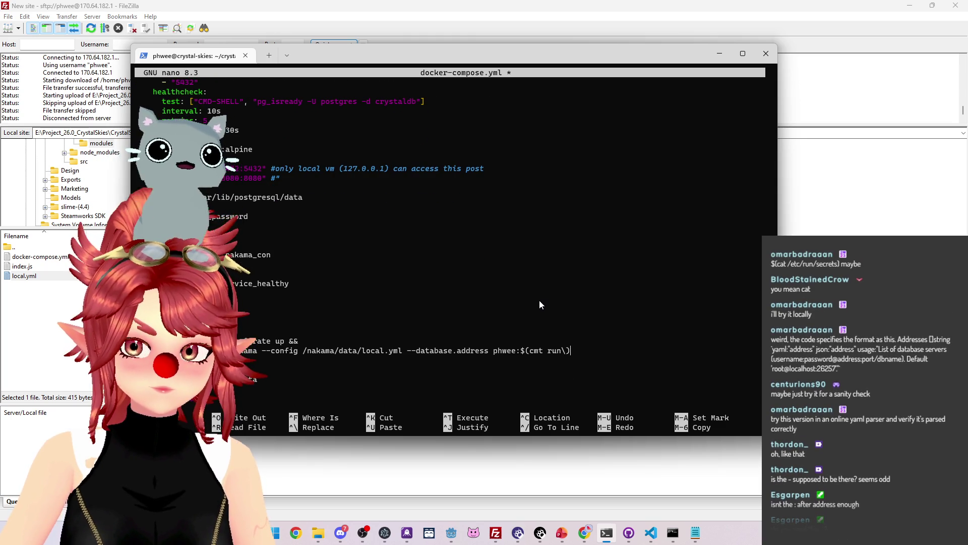
Step: Add 'secrets' and correct 'cmt' to 'cat', giving $(cat run/secrets)
{"action": "type", "text": "secrets"}
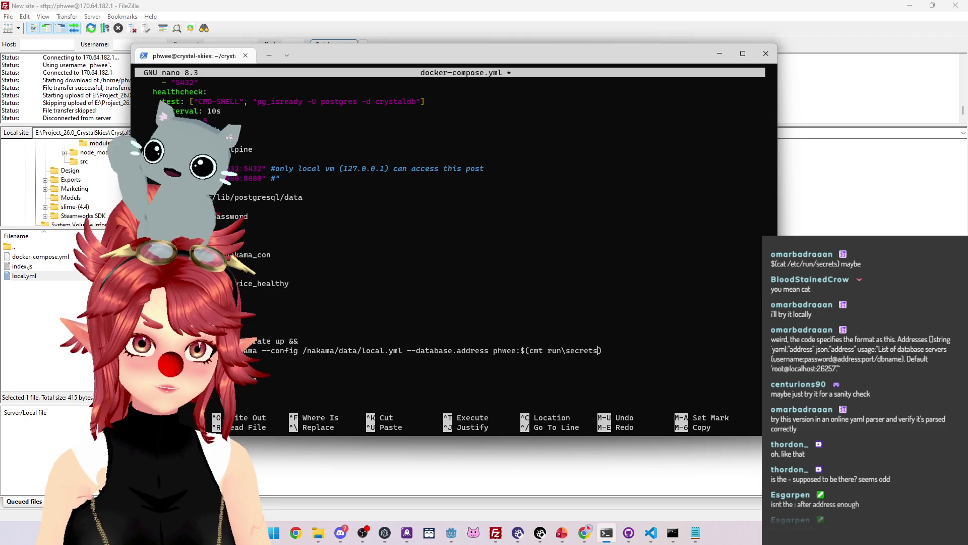
{"action": "key", "text": "Delete"}
{"action": "type", "text": "a"}
{"action": "left_click", "coordinate": [561, 350]}
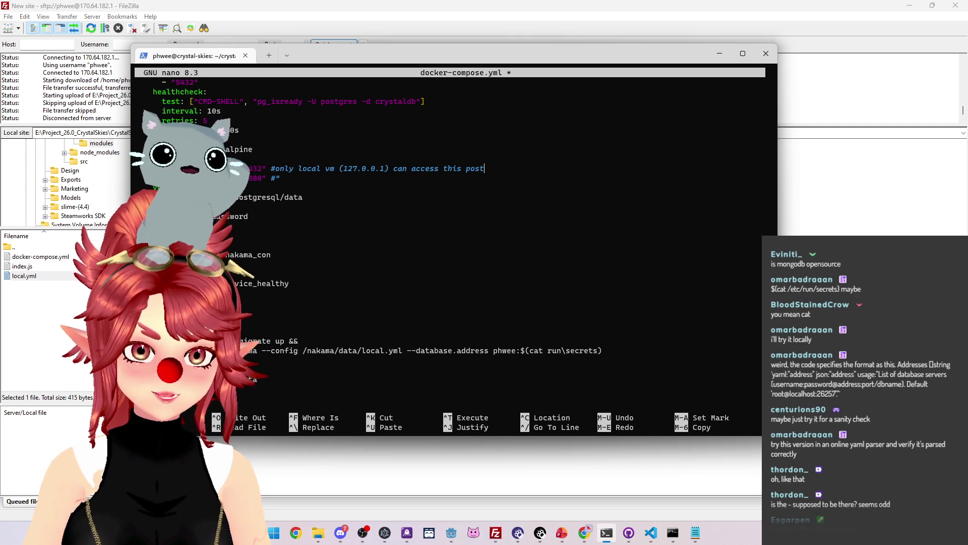
{"action": "key", "text": "Up"}
{"action": "key", "text": "Up"}
{"action": "key", "text": "Up"}
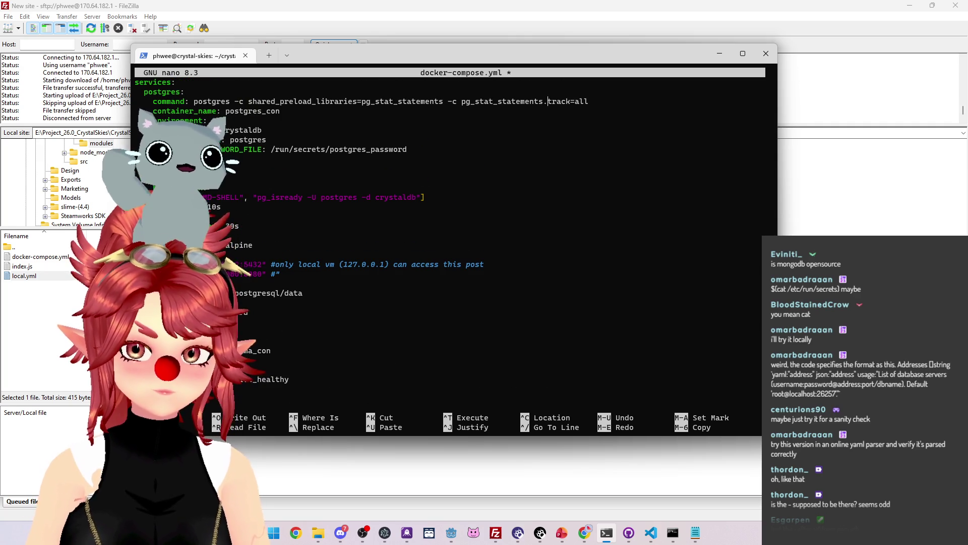
{"action": "scroll", "coordinate": [454, 242], "scroll_direction": "down", "scroll_amount": 4}
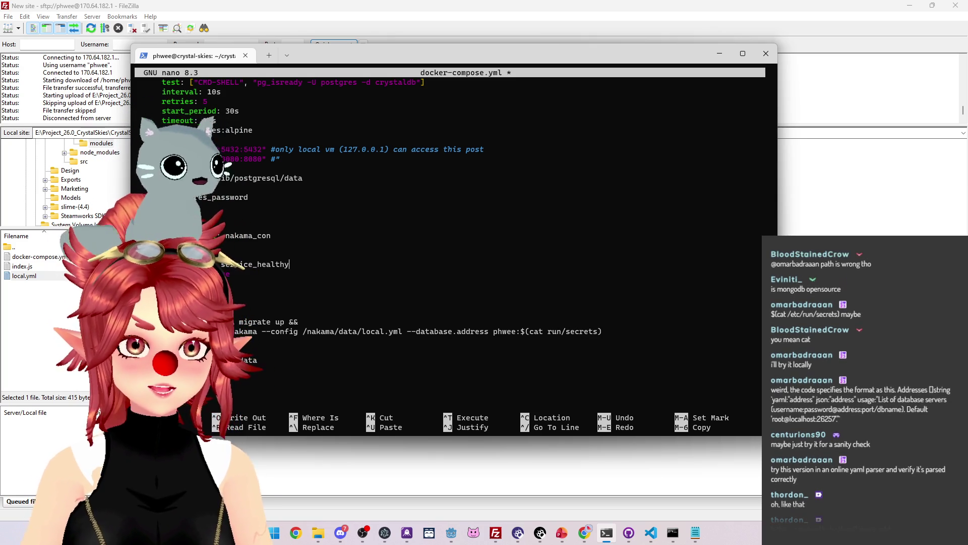
{"action": "key", "text": "Up"}
{"action": "key", "text": "Up"}
{"action": "key", "text": "Up"}
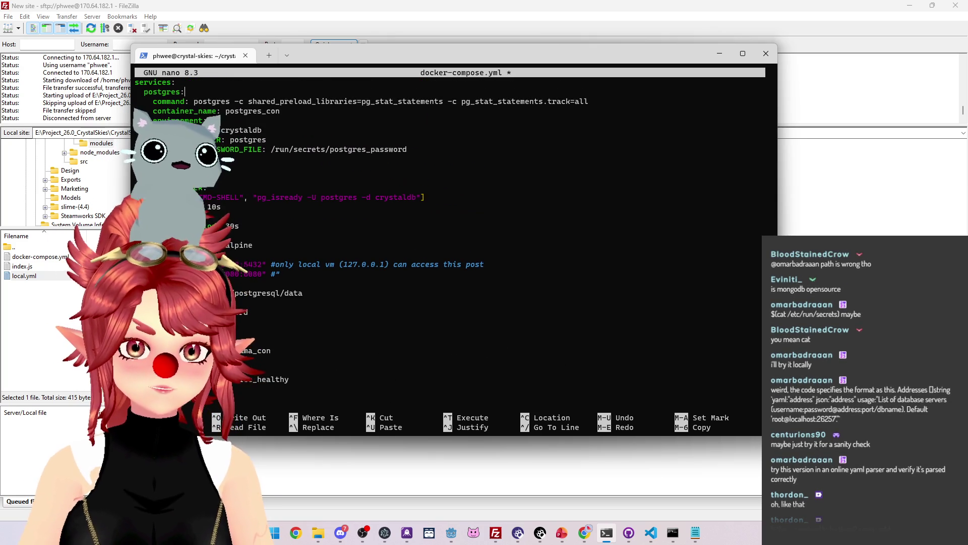
Step: Add slashes and extend the path toward /run/secrets/postgres_password
{"action": "key", "text": "Down"}
{"action": "key", "text": "Down"}
{"action": "key", "text": "Down"}
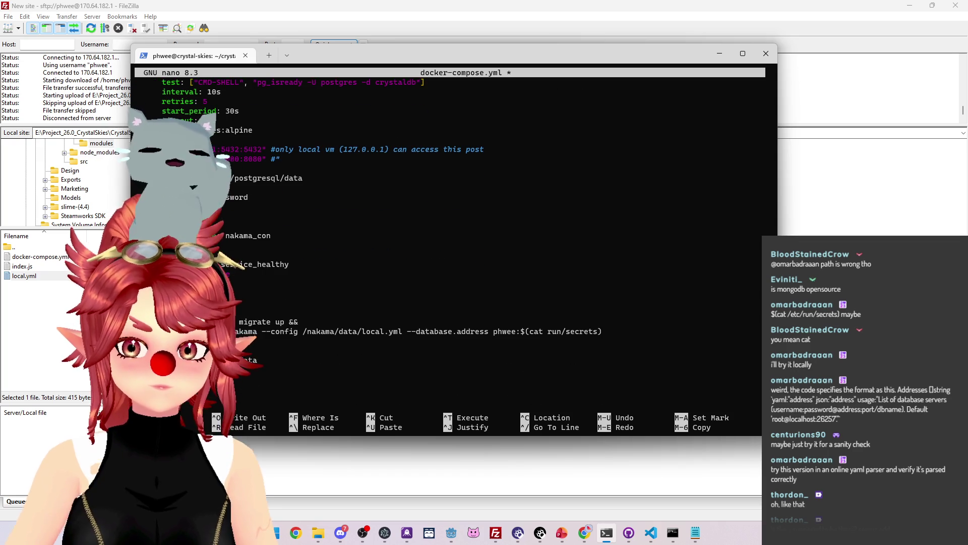
{"action": "key", "text": "Up"}
{"action": "key", "text": "Up"}
{"action": "key", "text": "Up"}
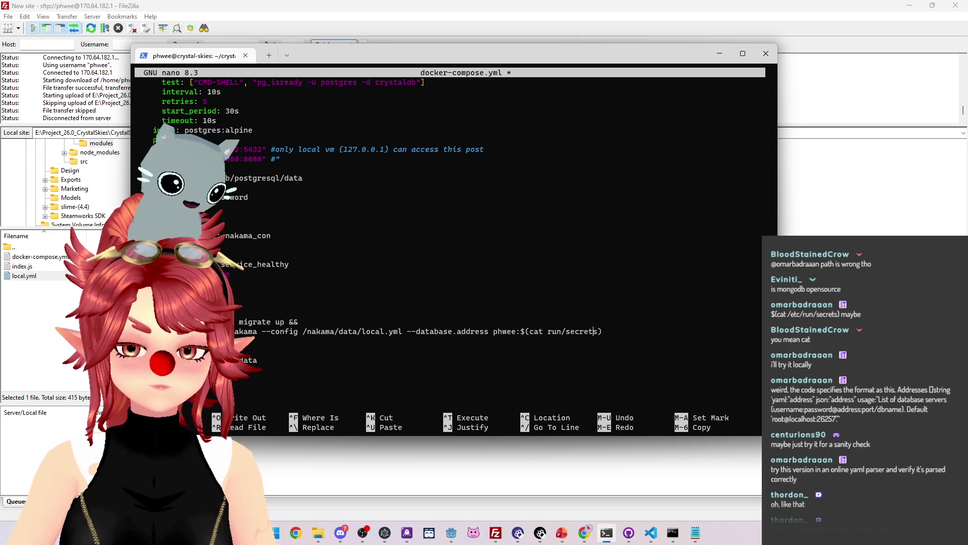
{"action": "type", "text": "/"}
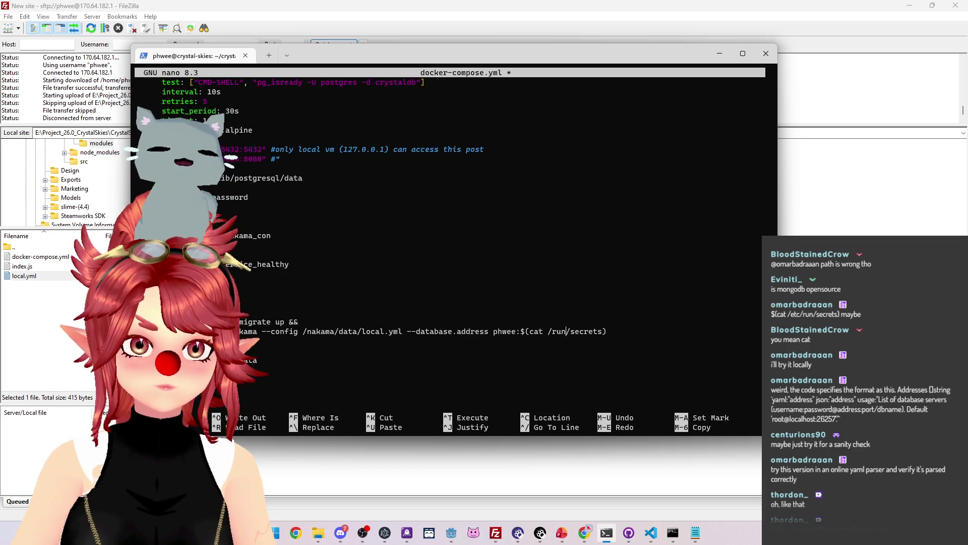
{"action": "key", "text": "Right"}
{"action": "key", "text": "Right"}
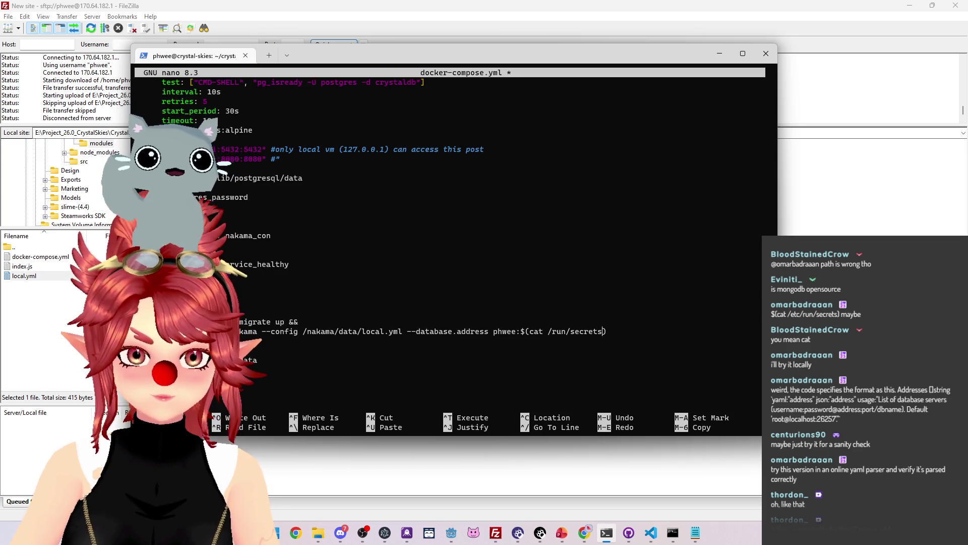
{"action": "type", "text": "/"}
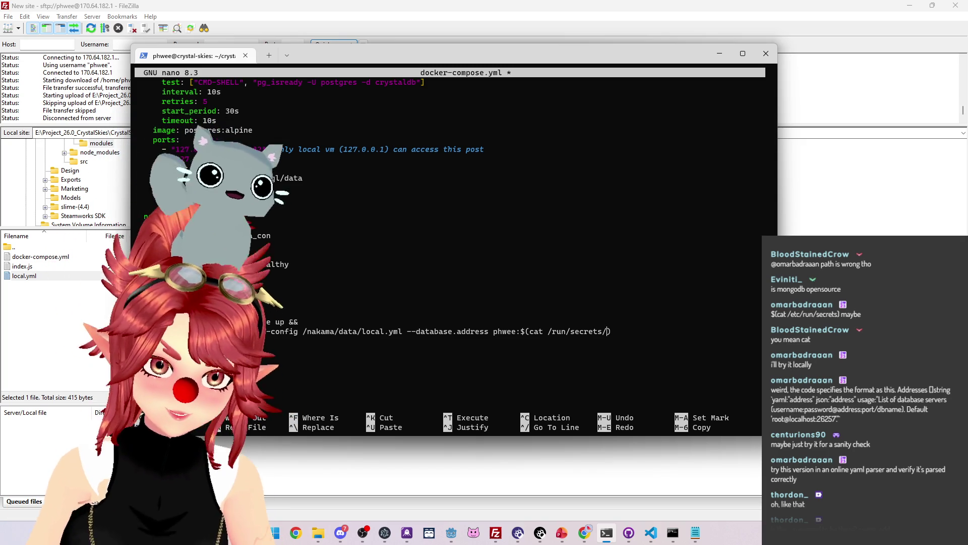
{"action": "type", "text": "postgres_password"}
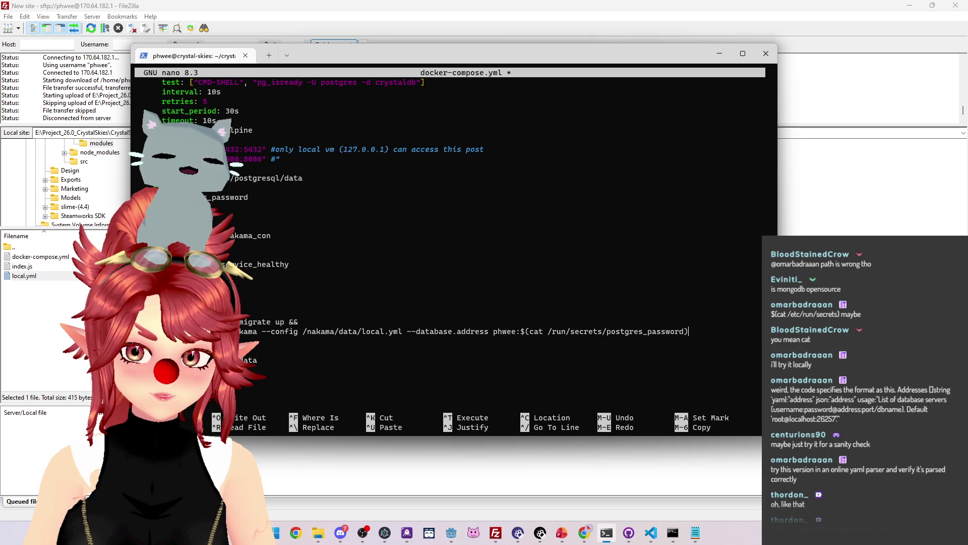
{"action": "left_click", "coordinate": [692, 539]}
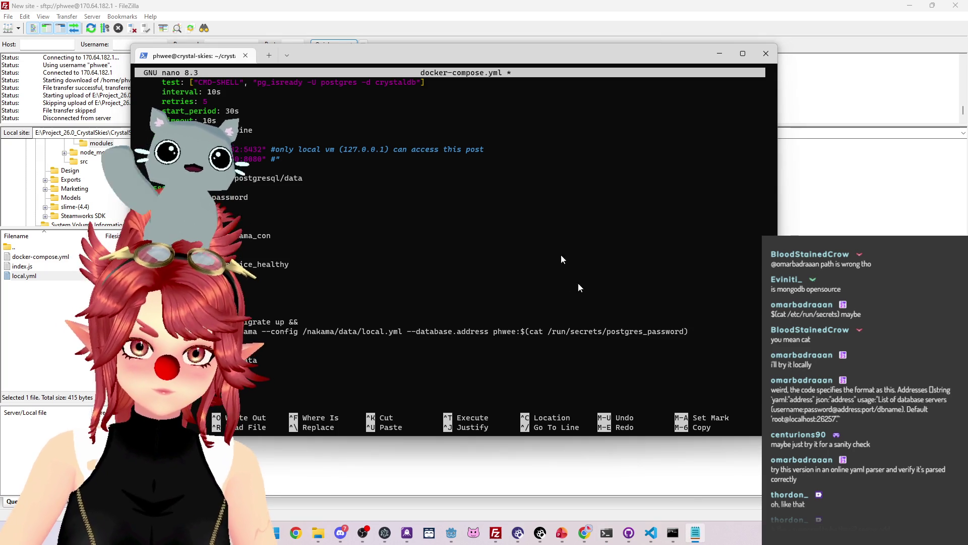
{"action": "left_click", "coordinate": [587, 60]}
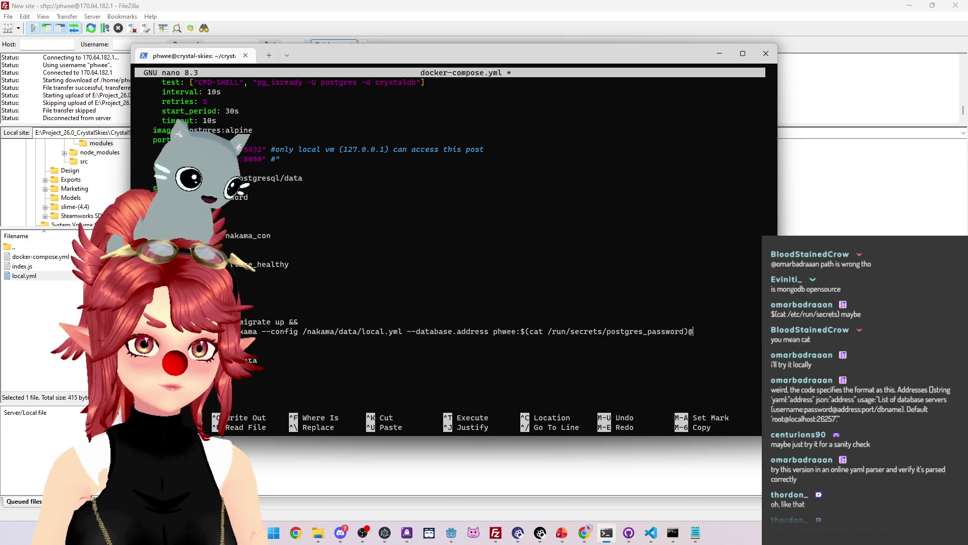
{"action": "type", "text": "@postgres"}
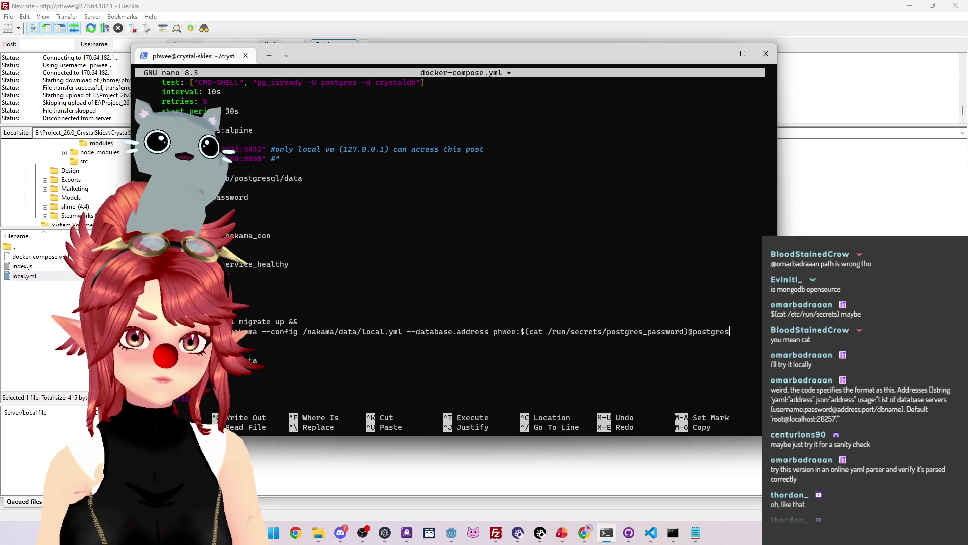
{"action": "type", "text": ":5432"}
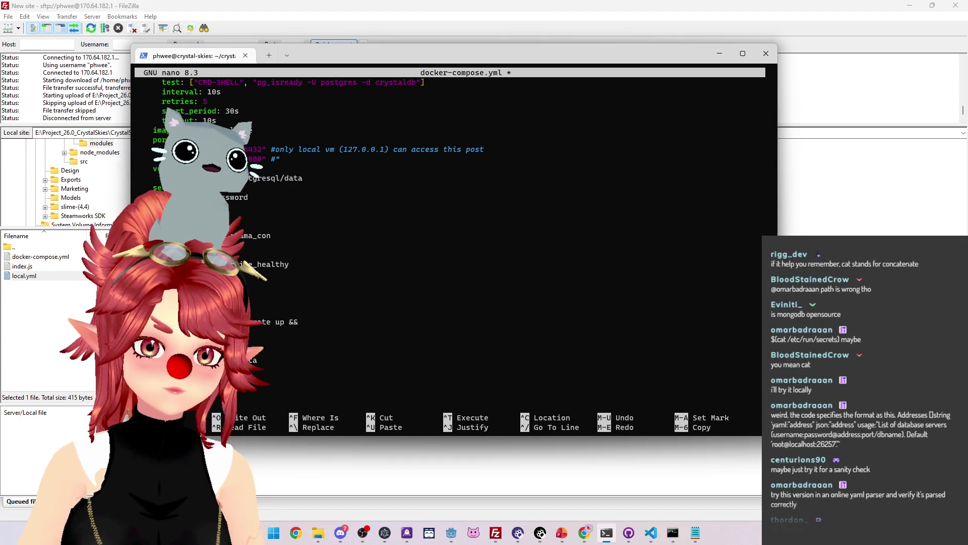
{"action": "left_click", "coordinate": [707, 331]}
{"action": "left_click", "coordinate": [698, 331]}
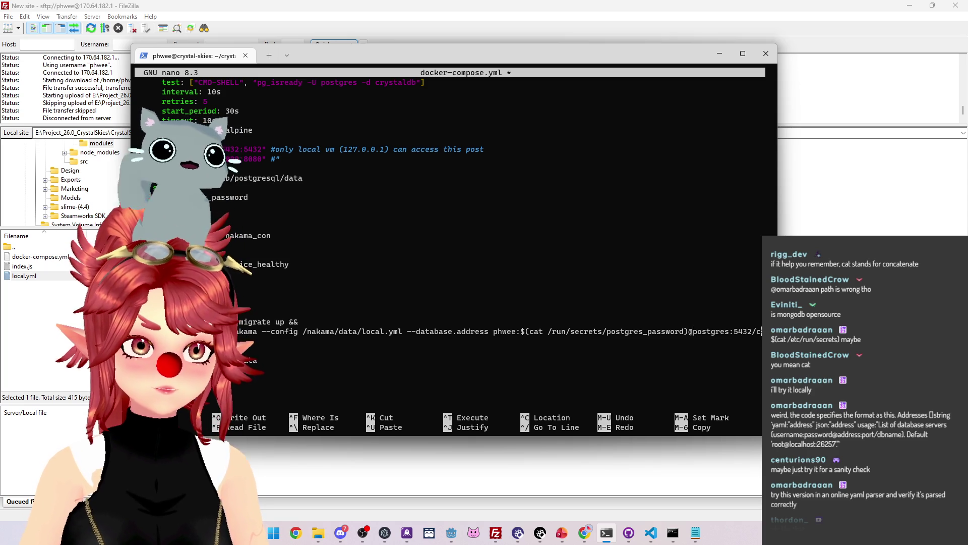
{"action": "left_click", "coordinate": [670, 331]}
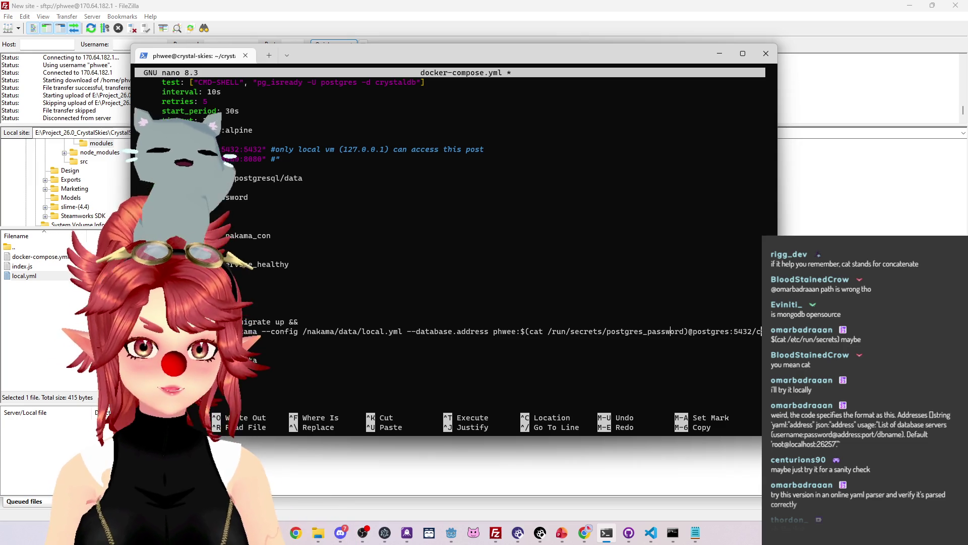
{"action": "key", "text": "ctrl+x"}
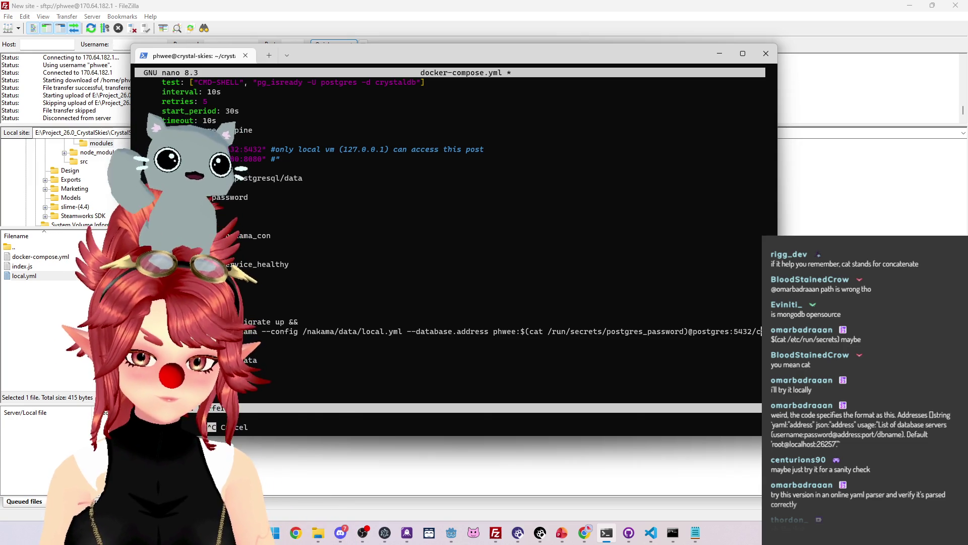
Step: Save docker-compose.yml, cd into the data folder, and minimize the terminal
{"action": "key", "text": "y"}
{"action": "key", "text": "Return"}
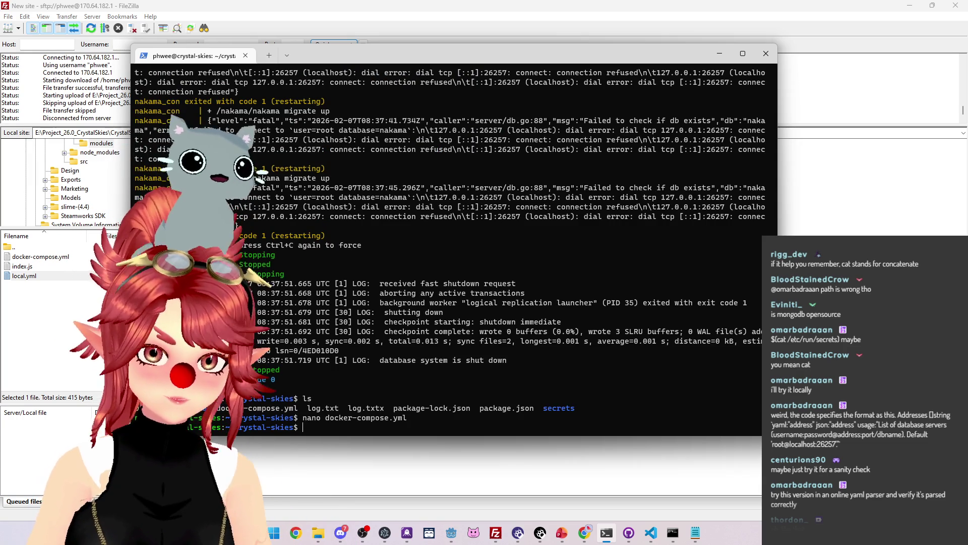
{"action": "type", "text": "cd data"}
{"action": "key", "text": "Return"}
{"action": "type", "text": "nano local.yml"}
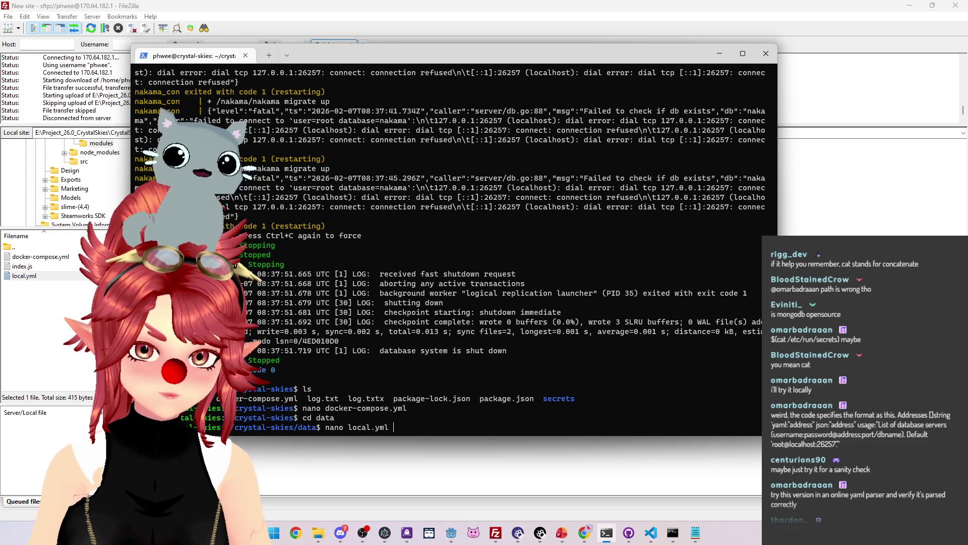
{"action": "left_click", "coordinate": [582, 37]}
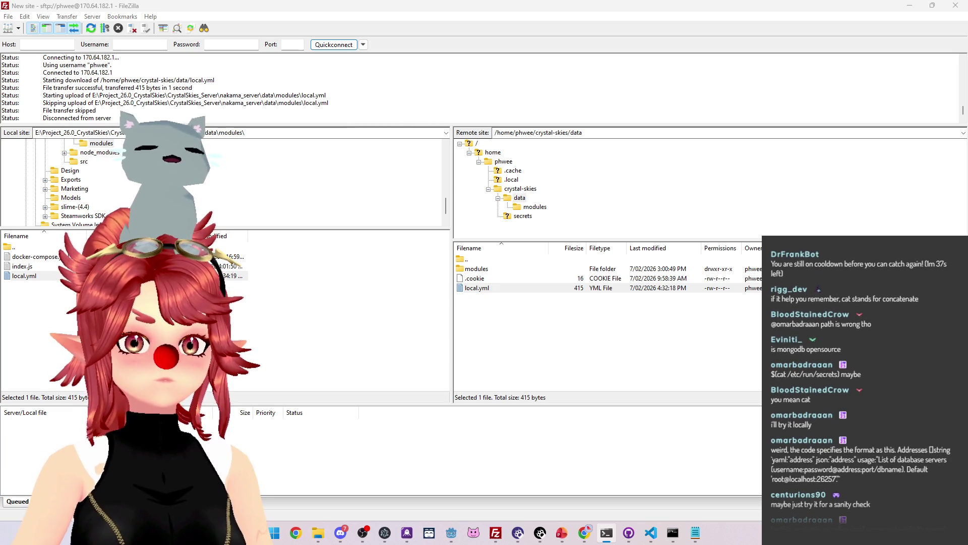
{"action": "key", "text": "alt+Tab"}
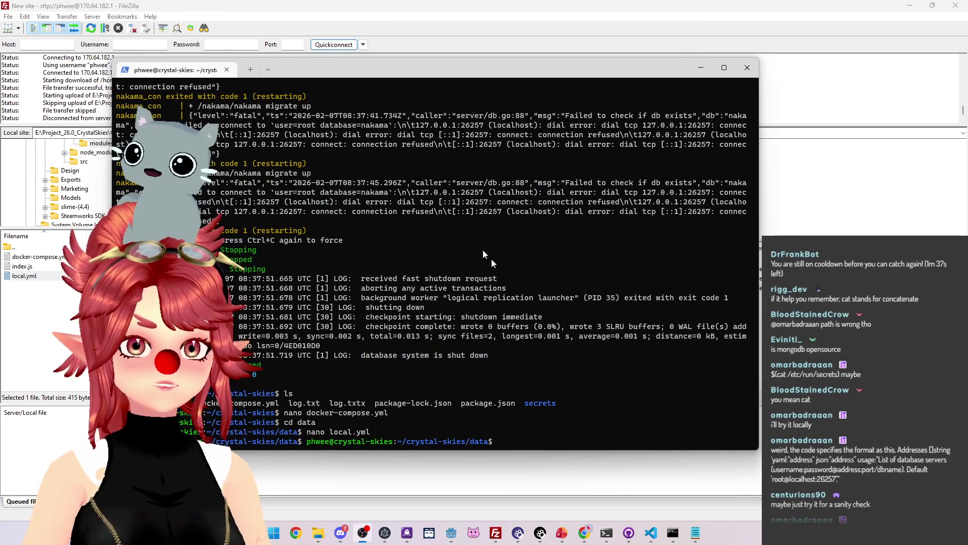
Step: From crystal-skies, run docker compose up, then stop the containers with Ctrl+C when Nakama's database check fails
{"action": "left_click", "coordinate": [603, 417]}
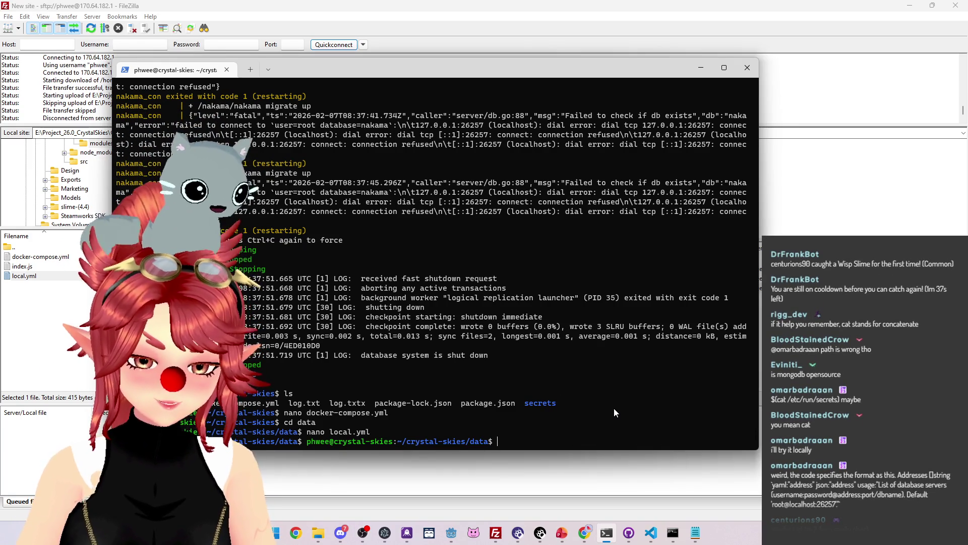
{"action": "type", "text": "cd .."}
{"action": "key", "text": "Return"}
{"action": "type", "text": "docker compose up"}
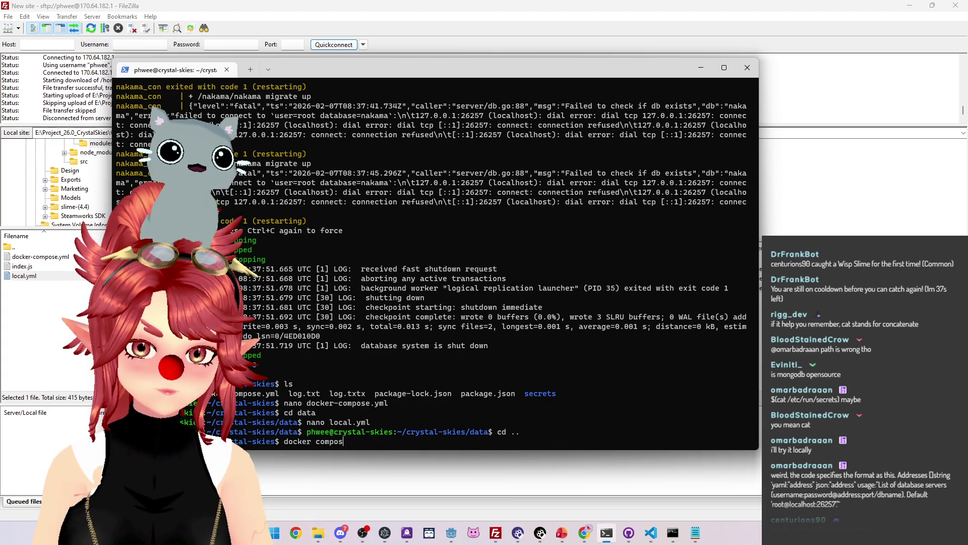
{"action": "key", "text": "Return"}
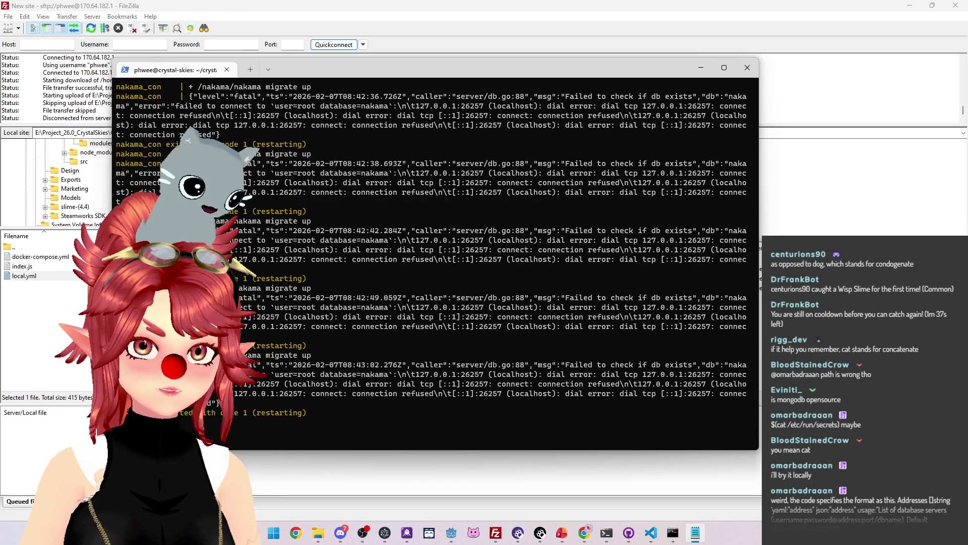
{"action": "left_click", "coordinate": [404, 300]}
{"action": "key", "text": "ctrl+c"}
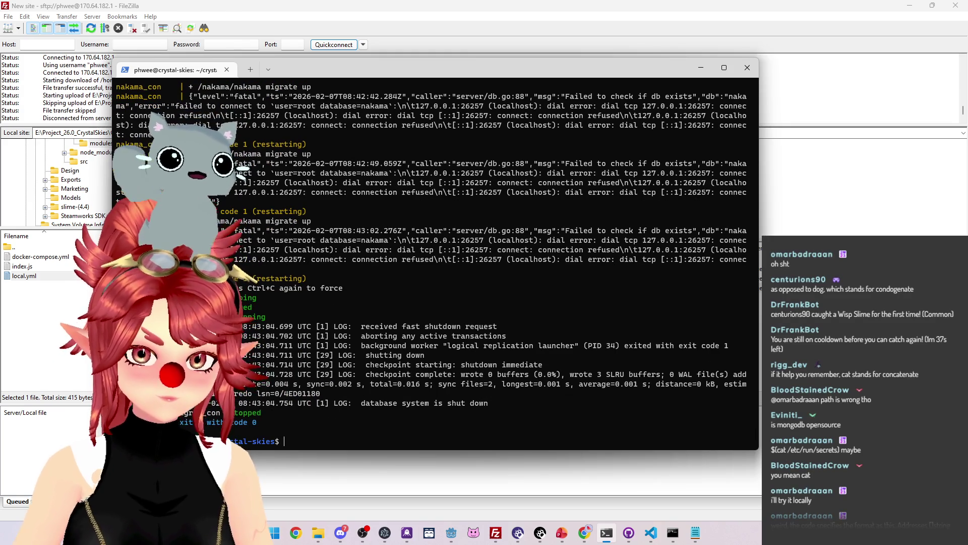
Step: Open docker-compose.yml in nano and place the cursor just before the && on the migrate up line
{"action": "type", "text": "nano"}
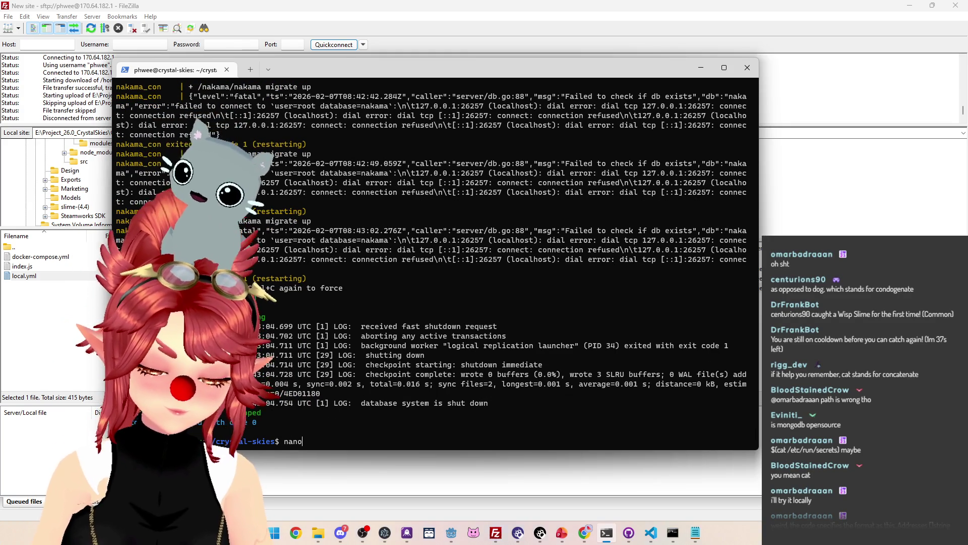
{"action": "type", "text": " dock"}
{"action": "key", "text": "Tab"}
{"action": "key", "text": "Return"}
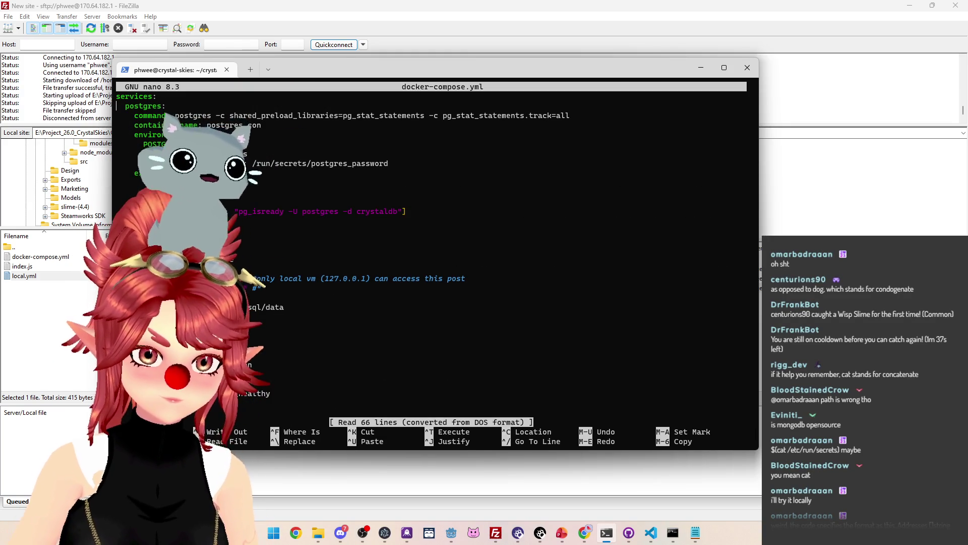
{"action": "scroll", "coordinate": [436, 262], "scroll_direction": "down", "scroll_amount": 12}
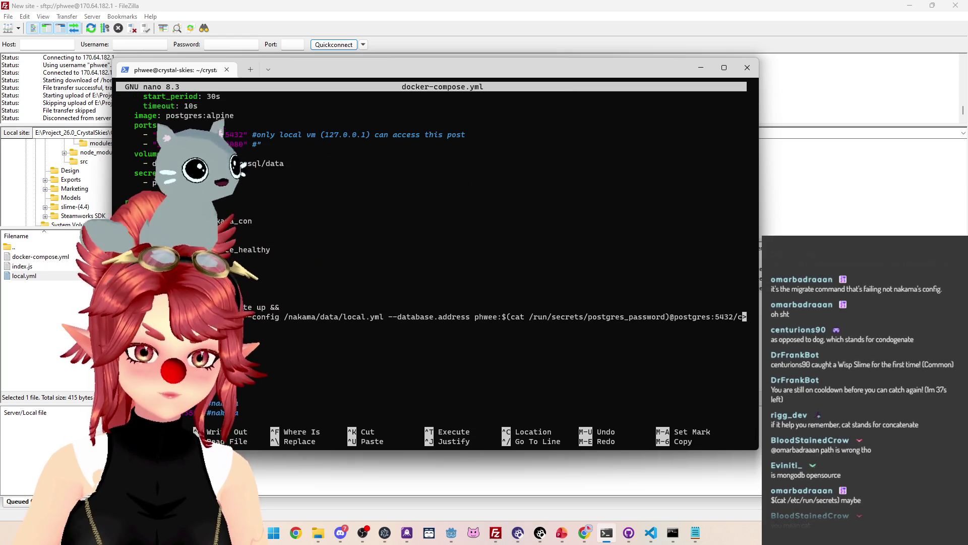
{"action": "left_click", "coordinate": [278, 306]}
{"action": "left_click", "coordinate": [271, 307]}
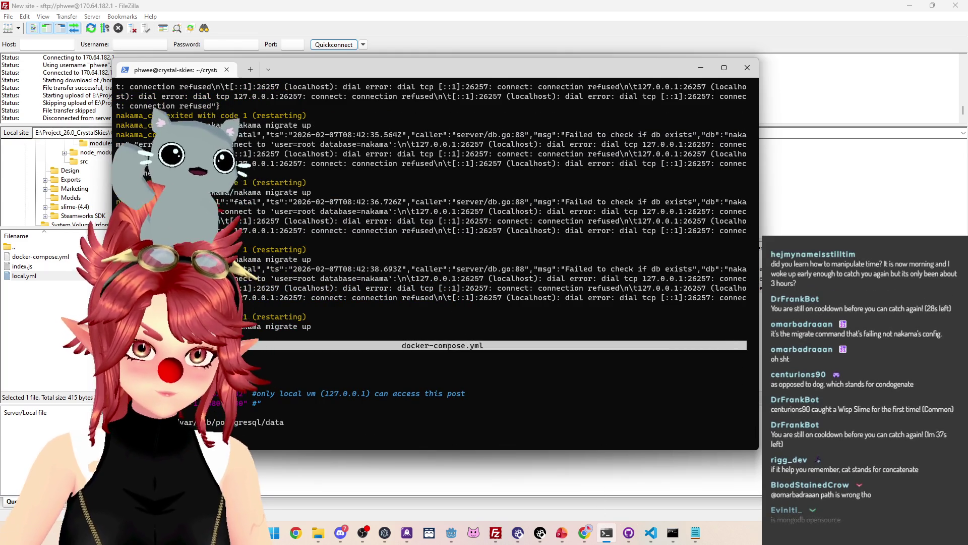
Step: Cut the --database.address argument out of the nakama exec command line
{"action": "scroll", "coordinate": [465, 299], "scroll_direction": "down", "scroll_amount": 9}
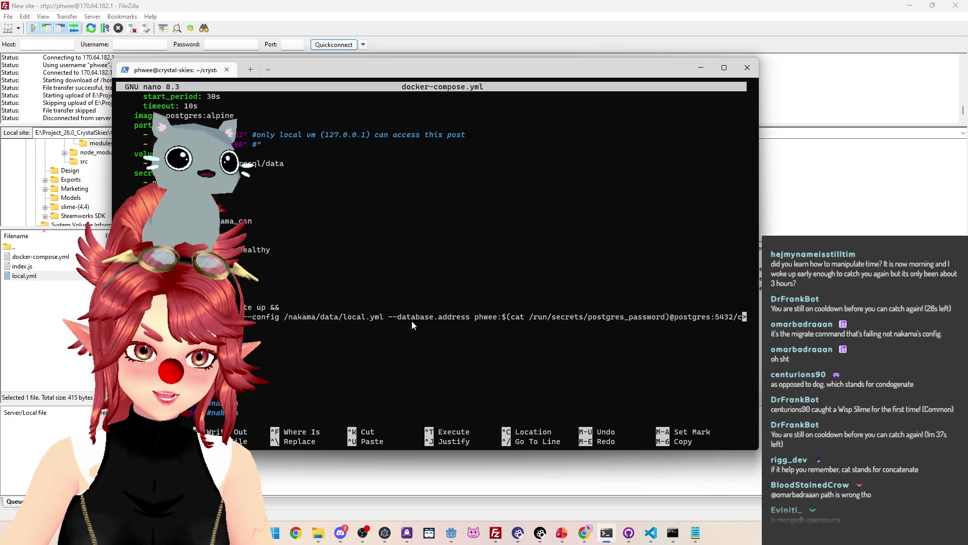
{"action": "key", "text": "ctrl+k"}
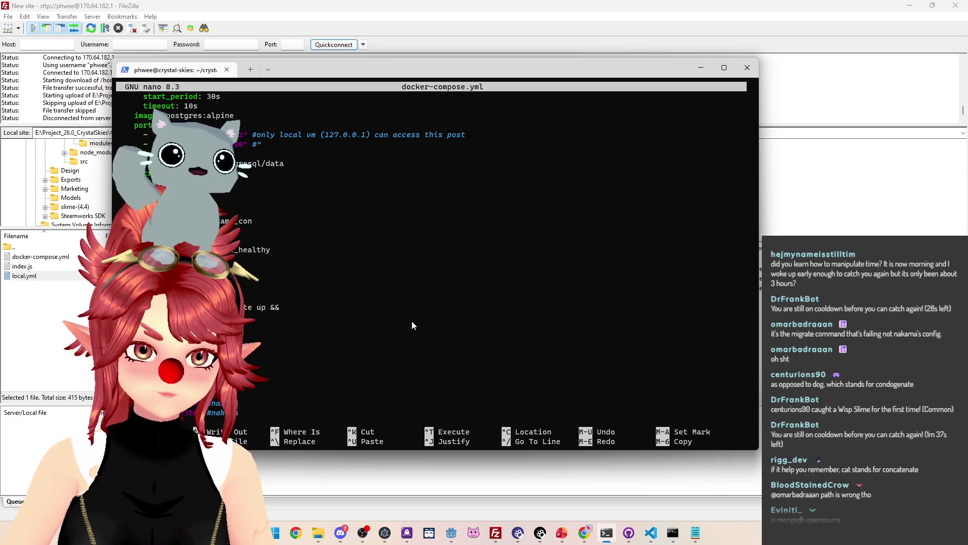
{"action": "key", "text": "ctrl+u"}
{"action": "key", "text": "shift+Left"}
{"action": "key", "text": "shift+Left"}
{"action": "key", "text": "shift+Left"}
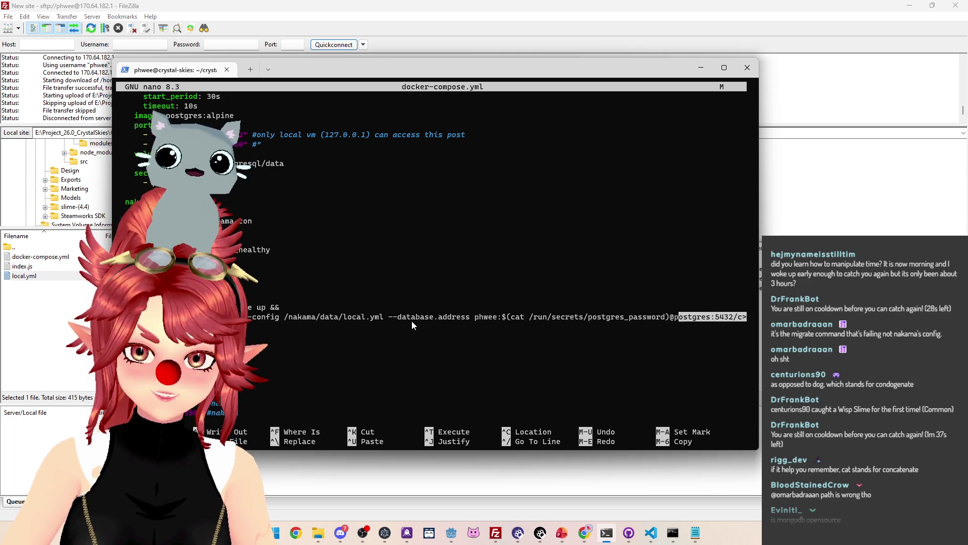
{"action": "key", "text": "shift+Left"}
{"action": "key", "text": "shift+Left"}
{"action": "key", "text": "shift+Left"}
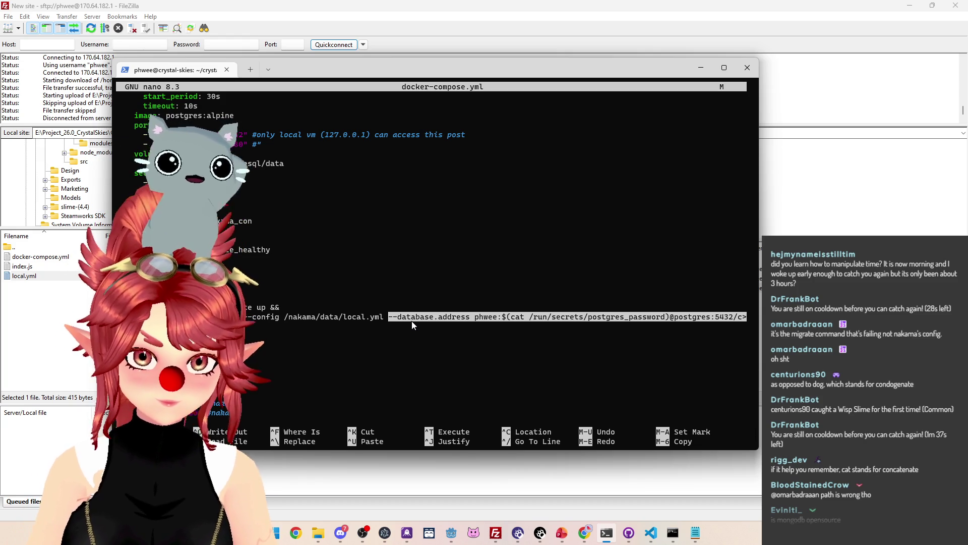
{"action": "key", "text": "ctrl+k"}
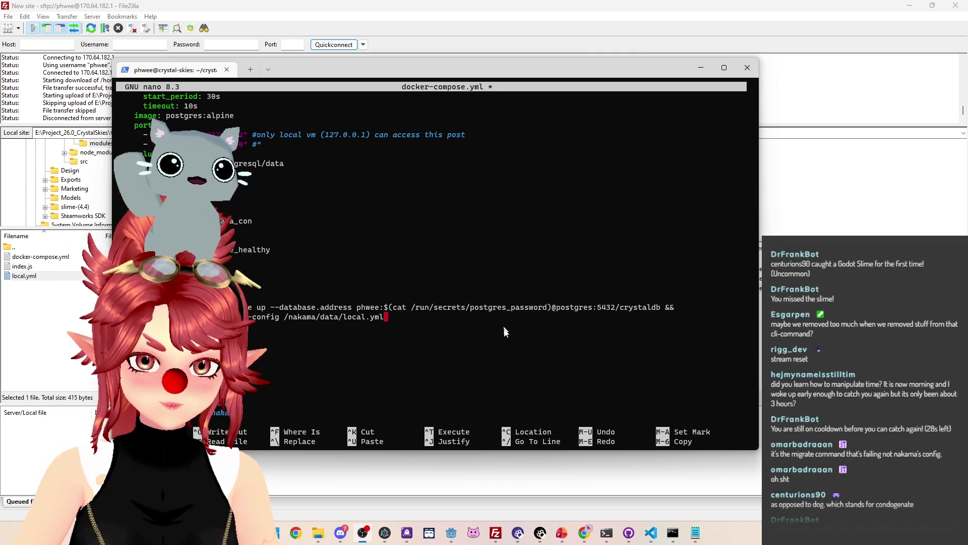
Step: Save docker-compose.yml and exit nano
{"action": "left_click", "coordinate": [483, 324]}
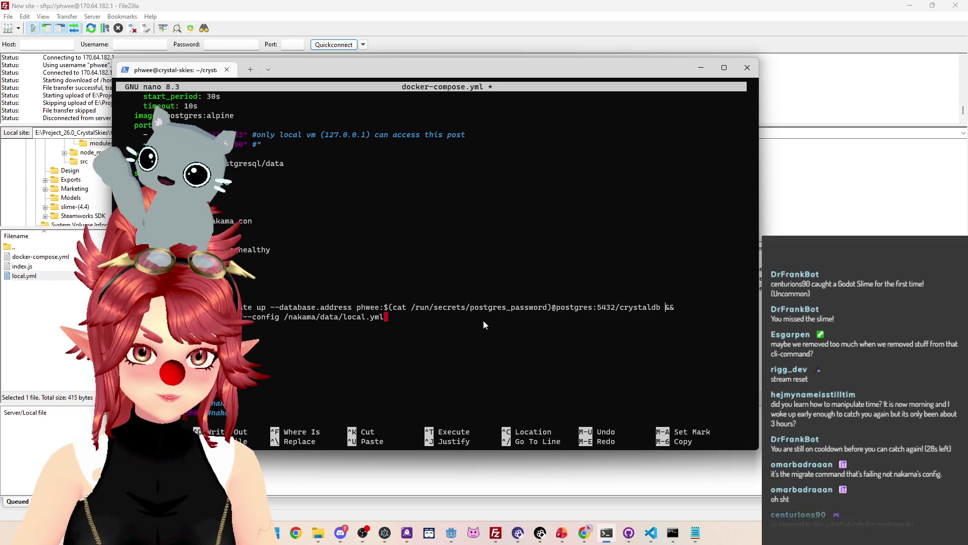
{"action": "key", "text": "ctrl+x"}
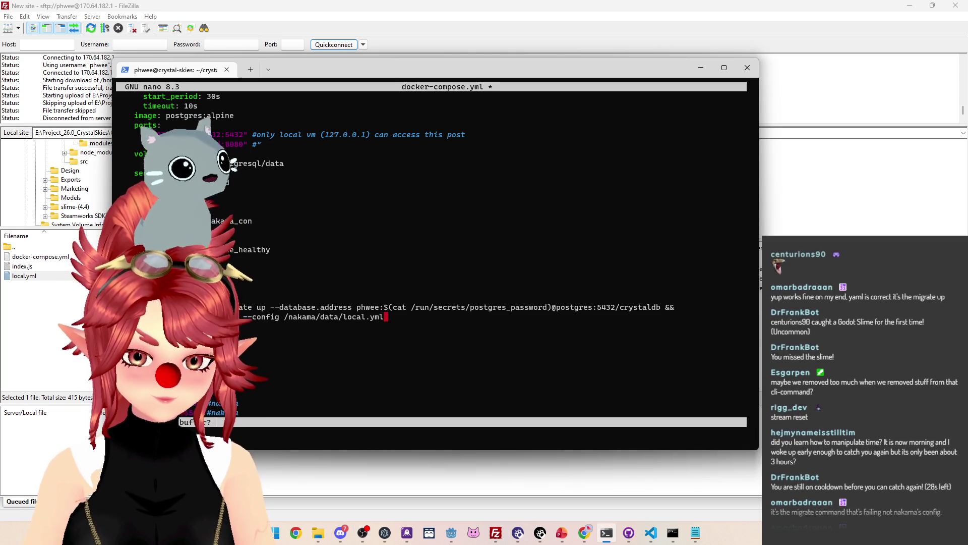
{"action": "key", "text": "y"}
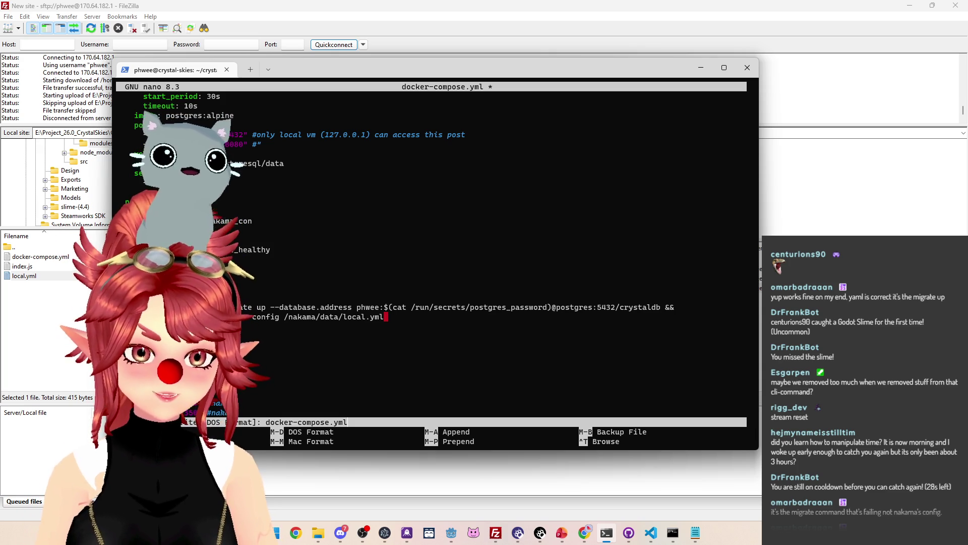
{"action": "key", "text": "Return"}
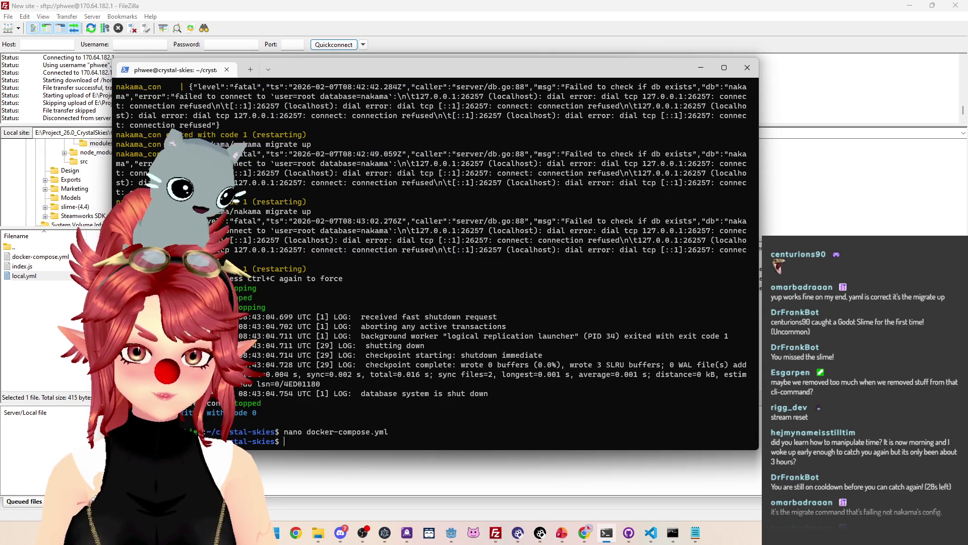
Step: Run docker compose up and highlight the --database.address flag and secrets password path in the log
{"action": "type", "text": "docker compose"}
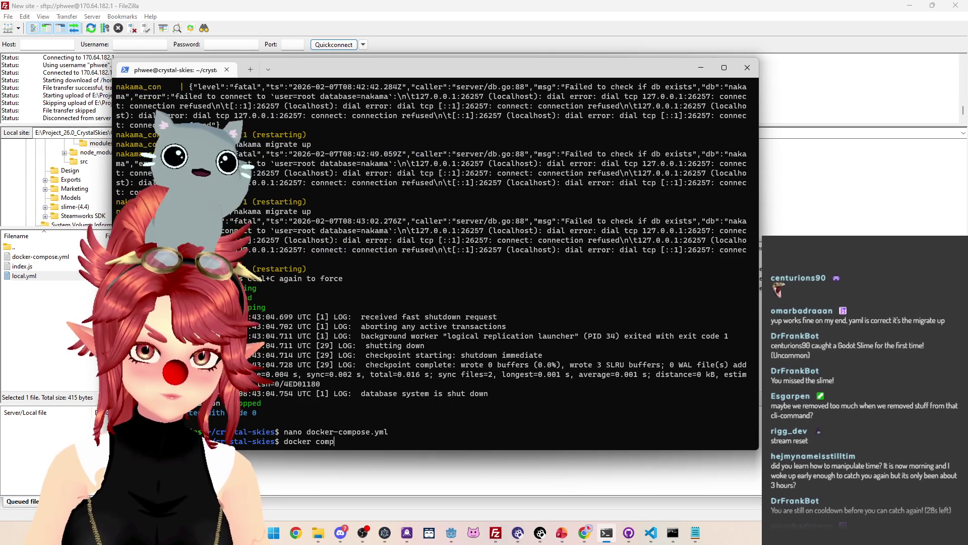
{"action": "type", "text": " up"}
{"action": "key", "text": "Return"}
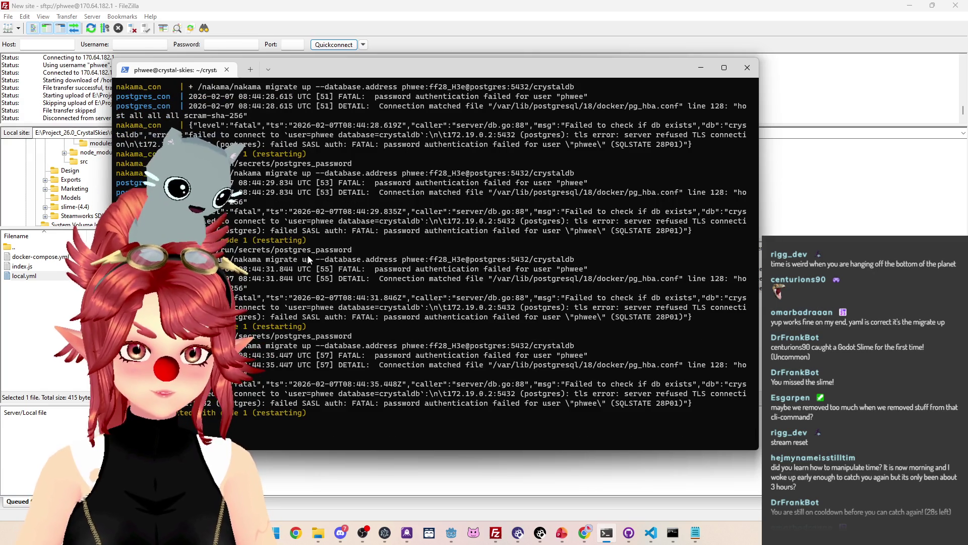
{"action": "left_click_drag", "start_coordinate": [316, 259], "coordinate": [394, 260]}
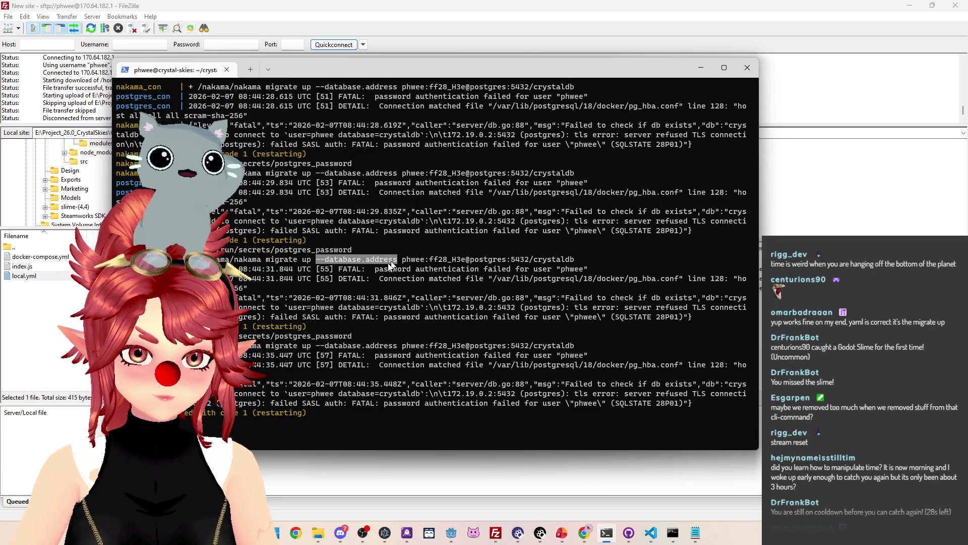
{"action": "left_click_drag", "start_coordinate": [234, 250], "coordinate": [361, 250]}
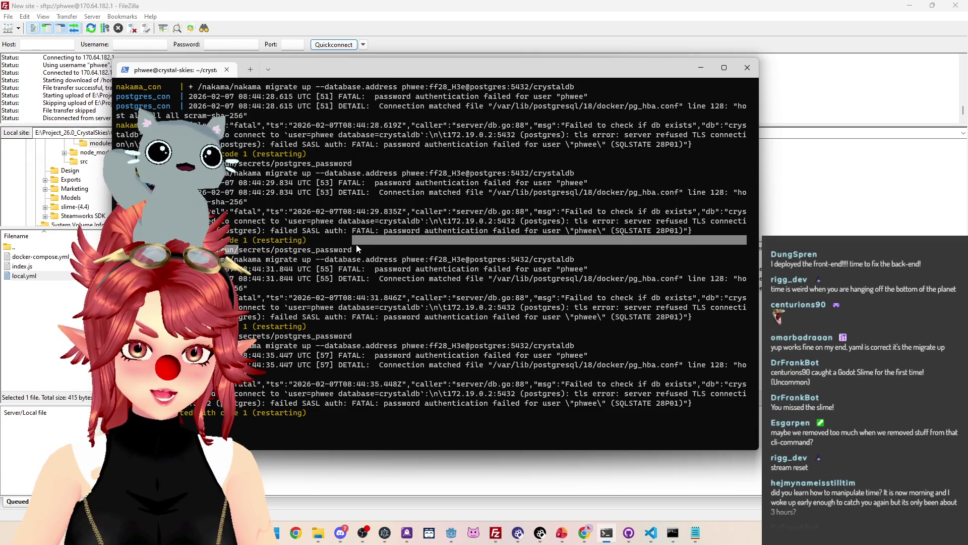
{"action": "left_click_drag", "start_coordinate": [222, 259], "coordinate": [583, 259]}
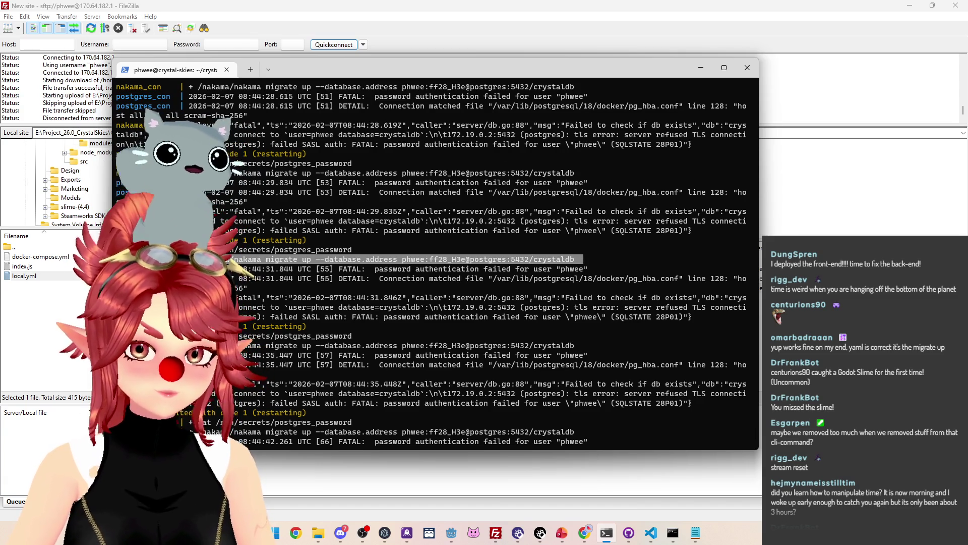
{"action": "left_click", "coordinate": [378, 272]}
Step: Highlight the password authentication failure and database user name, then stop the containers with Ctrl+C
{"action": "left_click_drag", "start_coordinate": [377, 273], "coordinate": [589, 270]}
{"action": "left_click", "coordinate": [405, 260]}
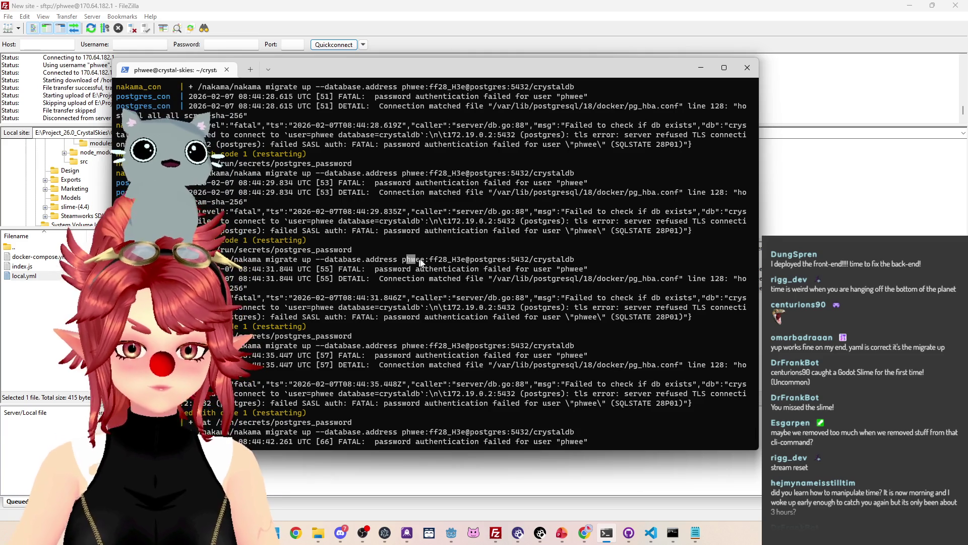
{"action": "double_click", "coordinate": [411, 259]}
{"action": "left_click", "coordinate": [402, 265]}
{"action": "left_click_drag", "start_coordinate": [399, 260], "coordinate": [425, 261]}
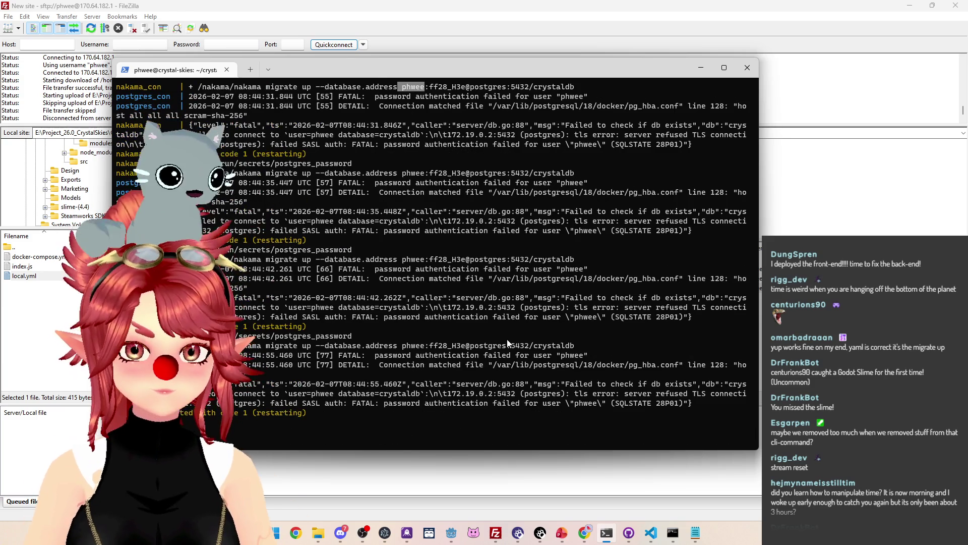
{"action": "left_click", "coordinate": [509, 336]}
{"action": "key", "text": "ctrl+c"}
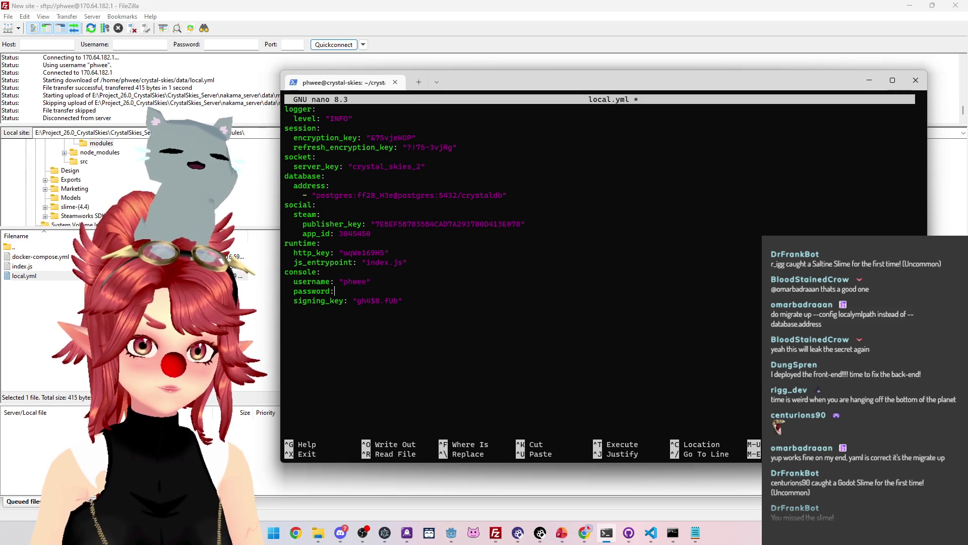
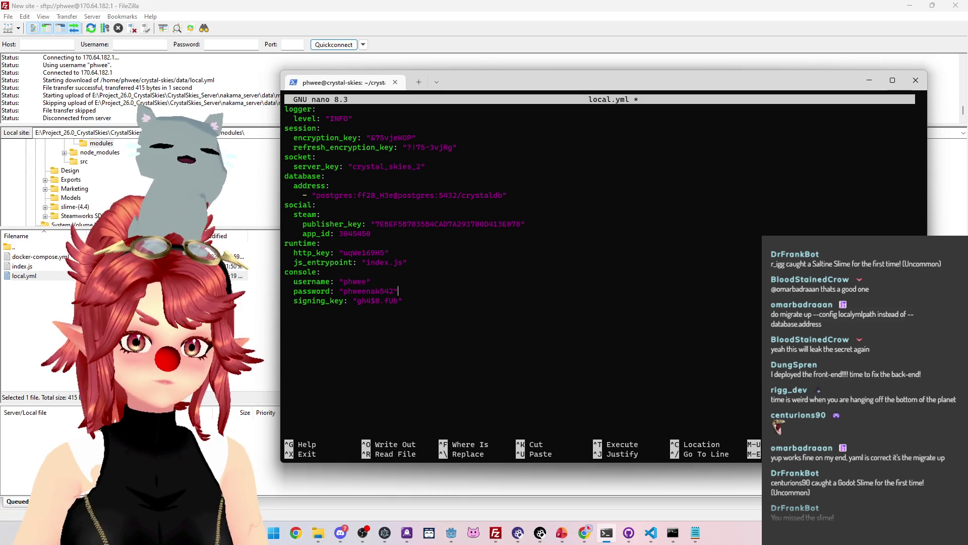
Step: Enter the console password after 'password:' in local.yml, then save and exit nano
{"action": "key", "text": "alt+Tab"}
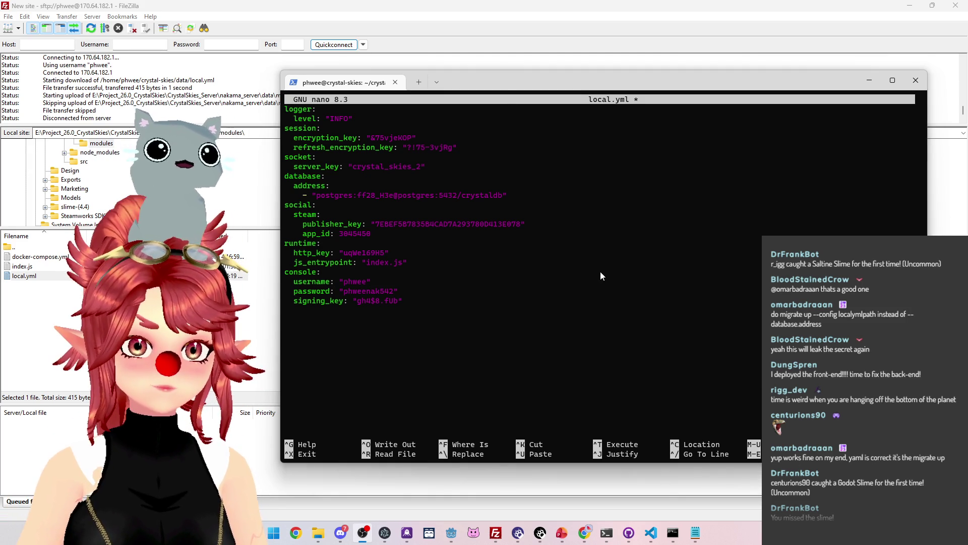
{"action": "left_click", "coordinate": [590, 269]}
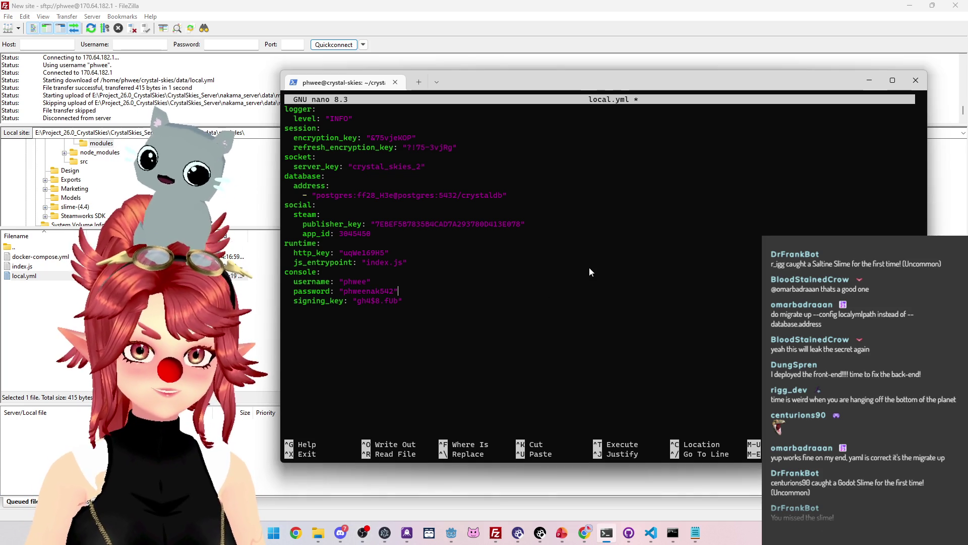
{"action": "key", "text": "ctrl+x"}
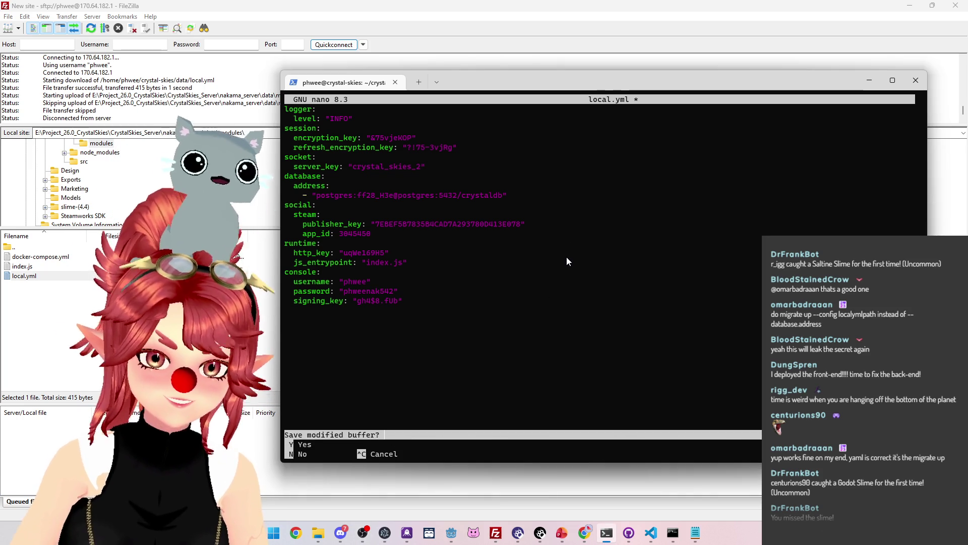
{"action": "key", "text": "y"}
{"action": "key", "text": "Return"}
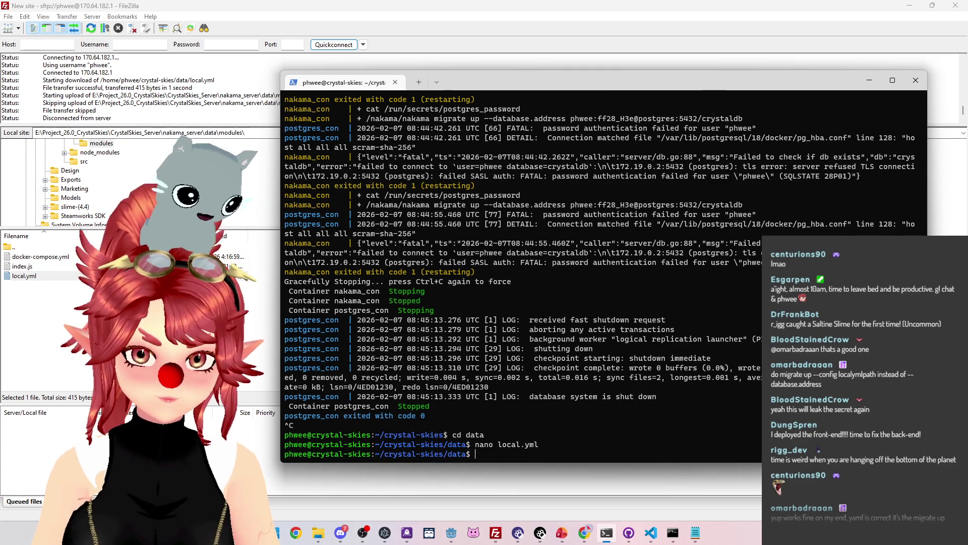
{"action": "type", "text": "cd"}
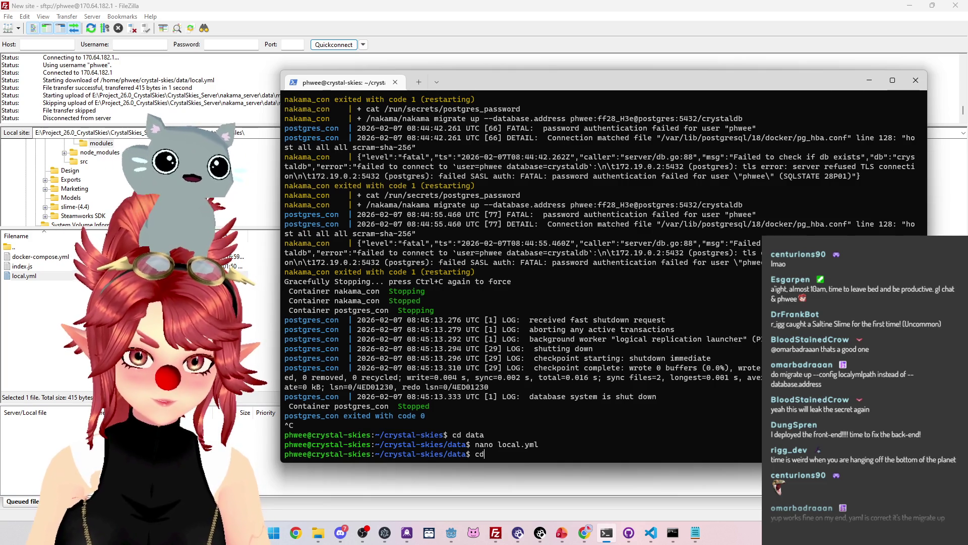
{"action": "type", "text": " .."}
Step: Go up to crystal-skies and open docker-compose.yml at the nakama entrypoint commands
{"action": "key", "text": "Return"}
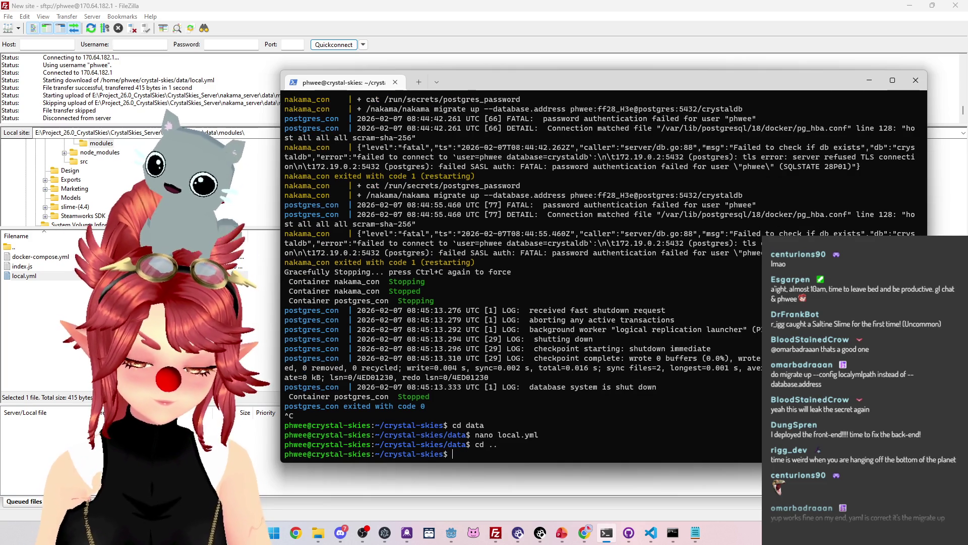
{"action": "type", "text": "nano d"}
{"action": "key", "text": "Tab"}
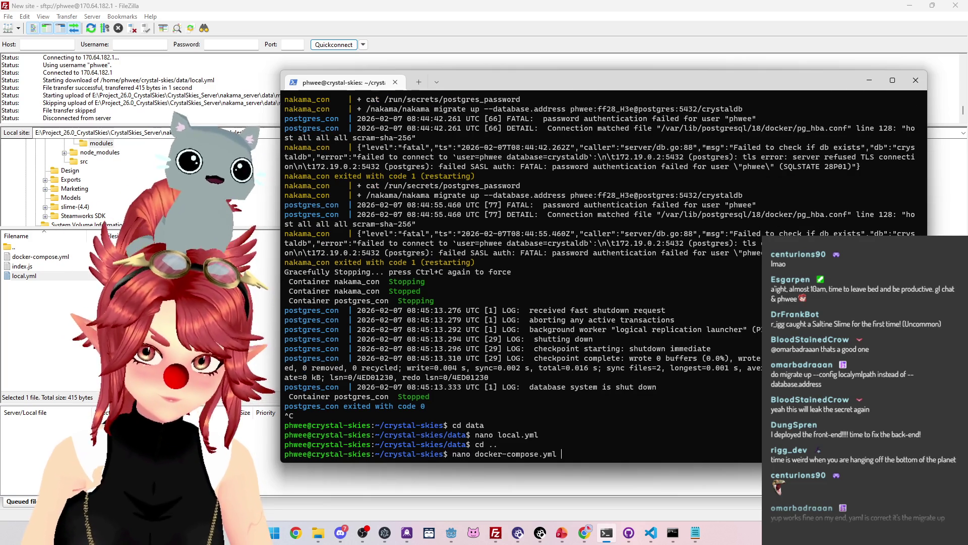
{"action": "key", "text": "Return"}
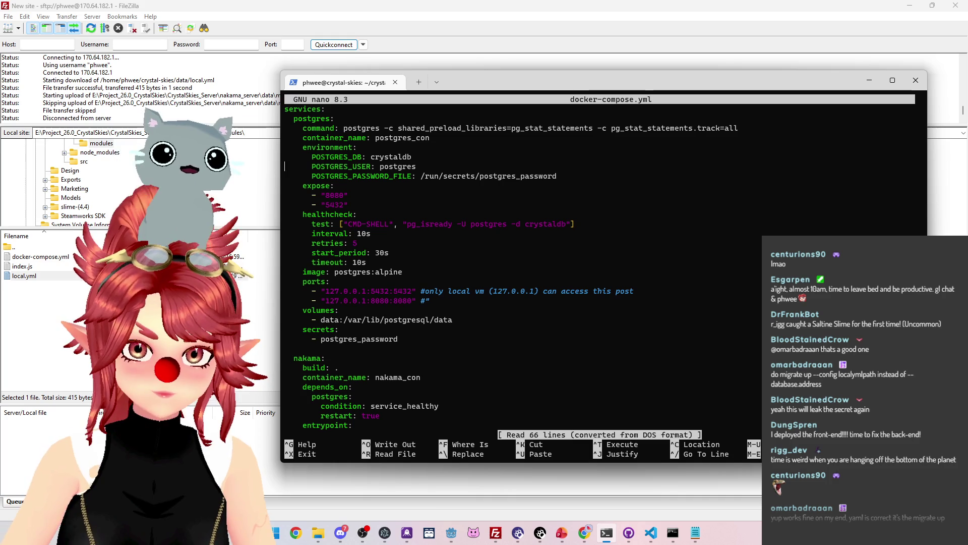
{"action": "key", "text": "Down"}
{"action": "key", "text": "Down"}
{"action": "key", "text": "Down"}
{"action": "key", "text": "End"}
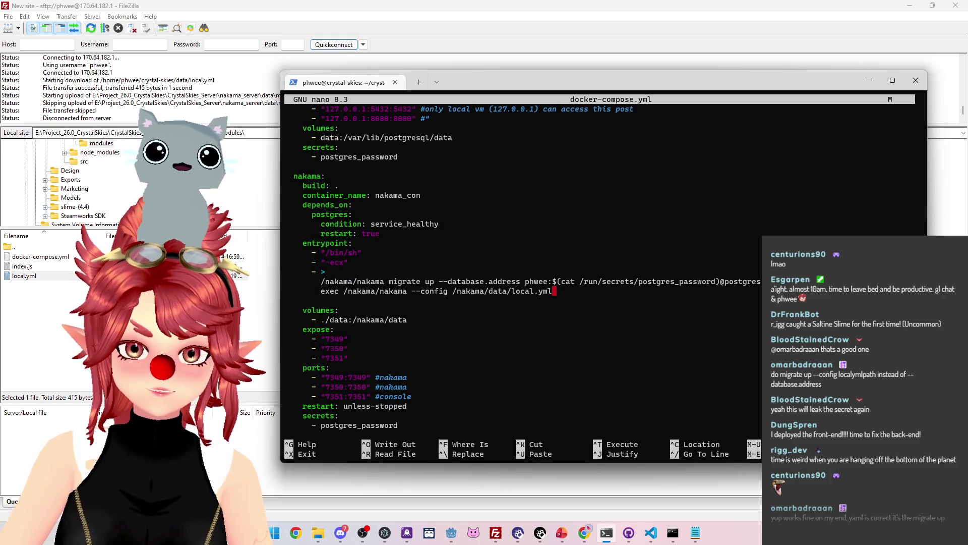
Step: Replace the migrate line's database address argument with --config /nakama/data/local.yml and save the file
{"action": "left_click_drag", "start_coordinate": [761, 282], "coordinate": [439, 281]}
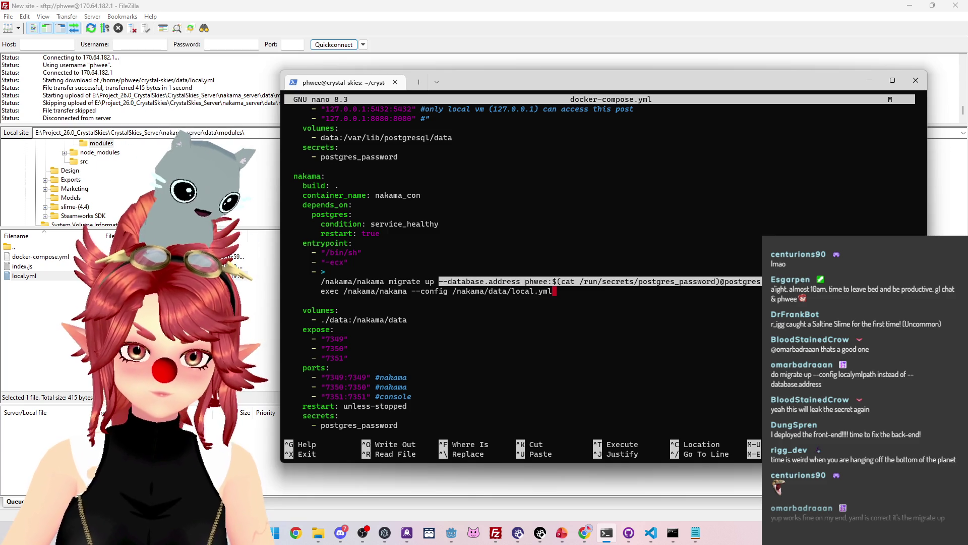
{"action": "key", "text": "BackSpace"}
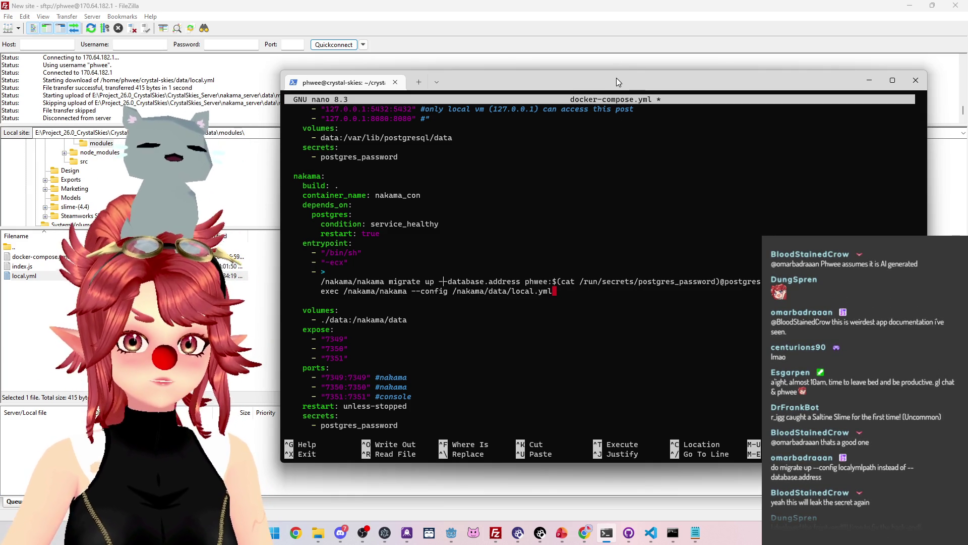
{"action": "type", "text": "config"}
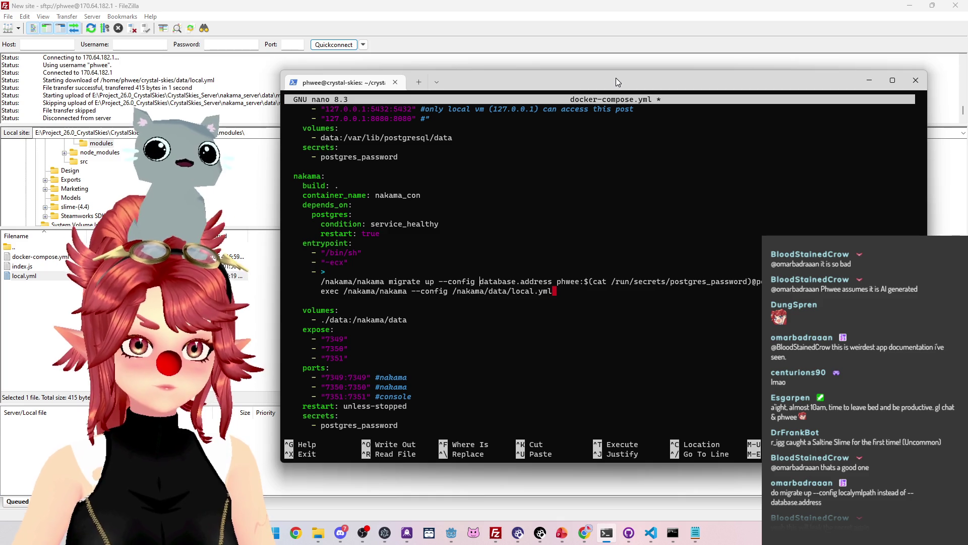
{"action": "key", "text": "Delete"}
{"action": "key", "text": "Delete"}
{"action": "key", "text": "Delete"}
{"action": "key", "text": "Delete"}
{"action": "key", "text": "Delete"}
{"action": "key", "text": "Delete"}
{"action": "key", "text": "Delete"}
{"action": "key", "text": "Delete"}
{"action": "key", "text": "Delete"}
{"action": "key", "text": "Delete"}
{"action": "key", "text": "Delete"}
{"action": "key", "text": "Delete"}
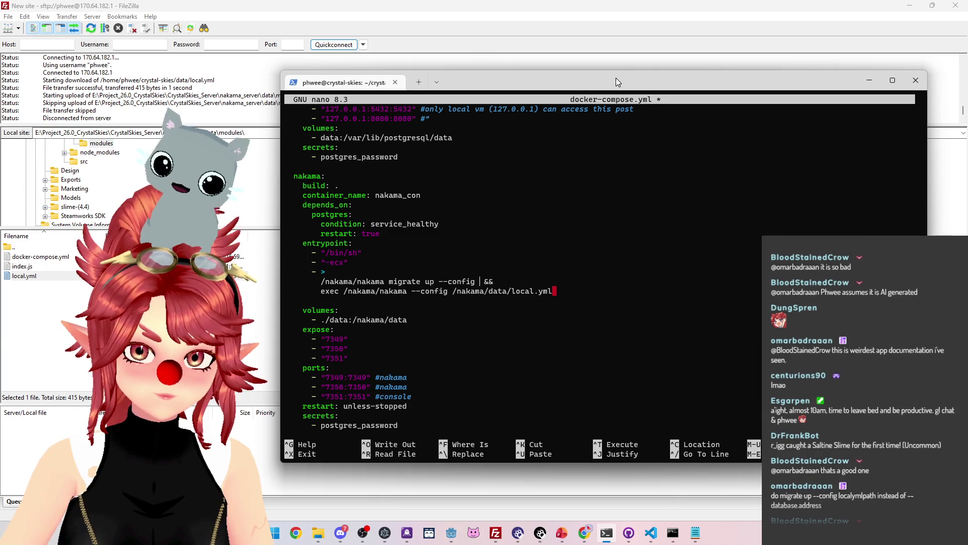
{"action": "type", "text": "/nakama"}
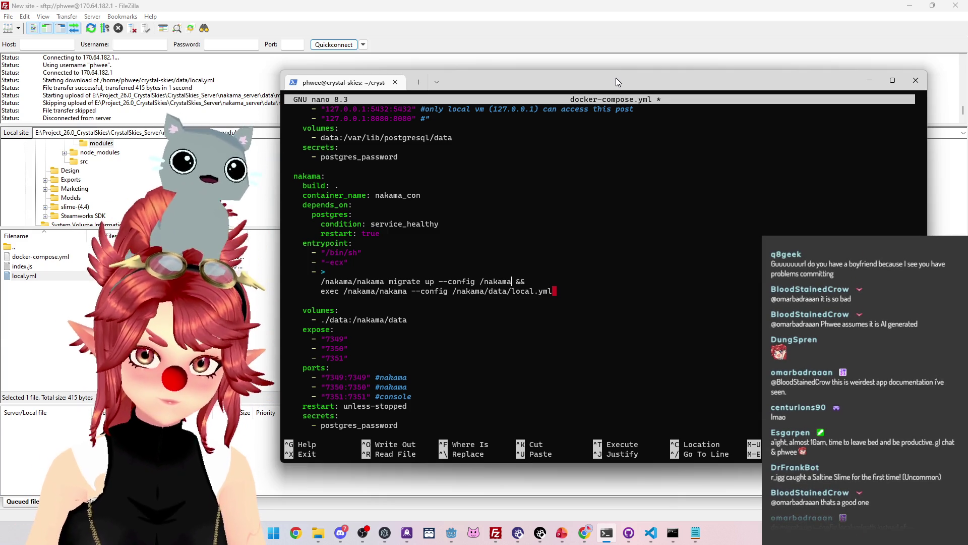
{"action": "type", "text": "/data"}
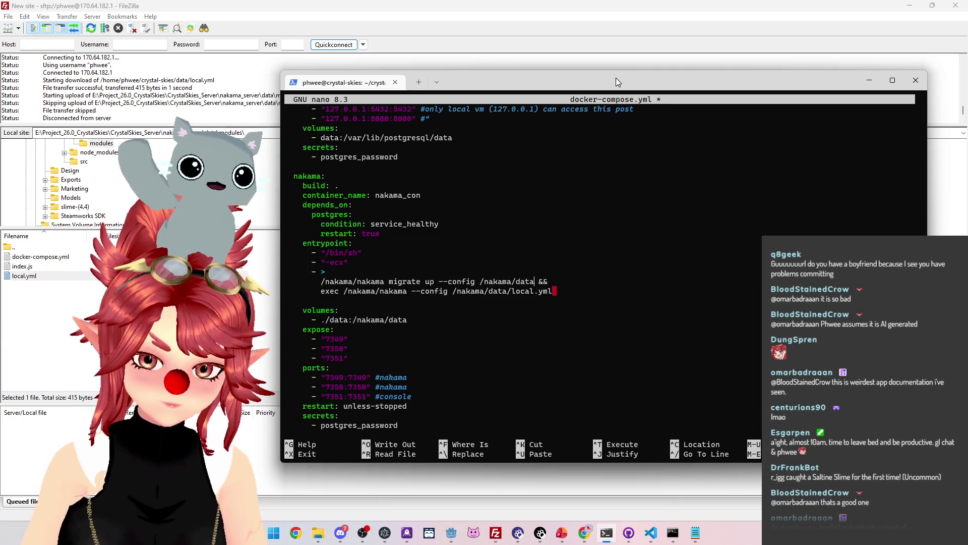
{"action": "type", "text": "/local.yml"}
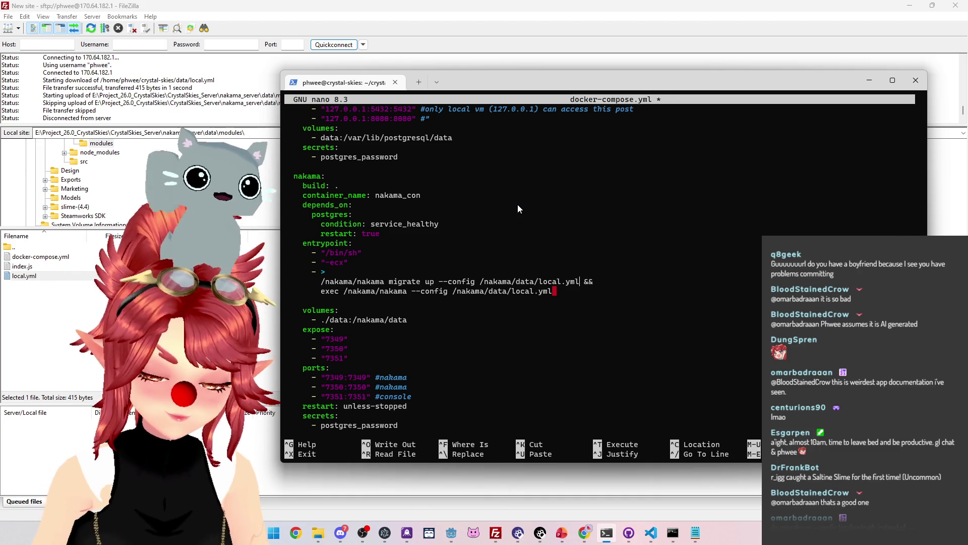
{"action": "key", "text": "ctrl+x"}
{"action": "key", "text": "y"}
{"action": "key", "text": "Return"}
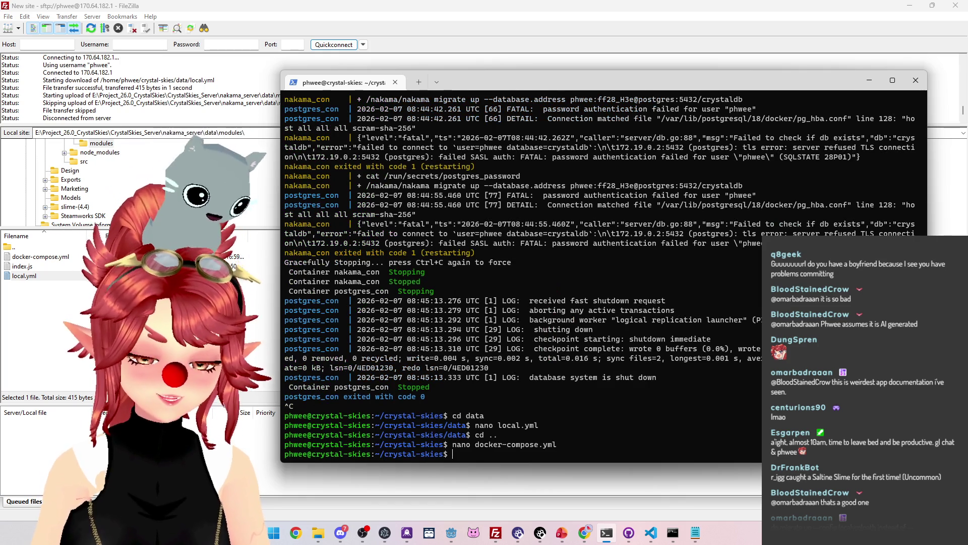
Step: Run docker compose up, let Nakama finish startup and register its RPCs, then stop both containers
{"action": "type", "text": "docker compose up"}
{"action": "key", "text": "Return"}
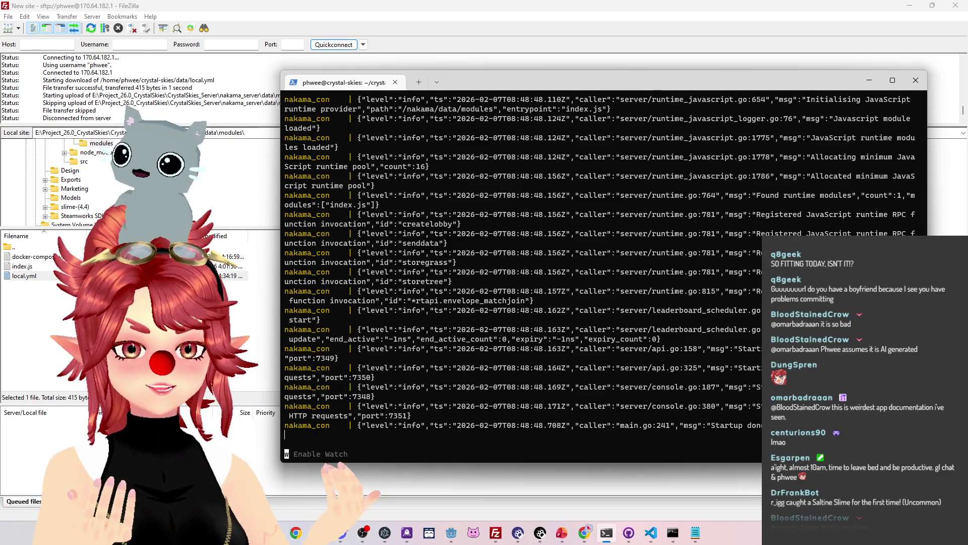
{"action": "key", "text": "ctrl+c"}
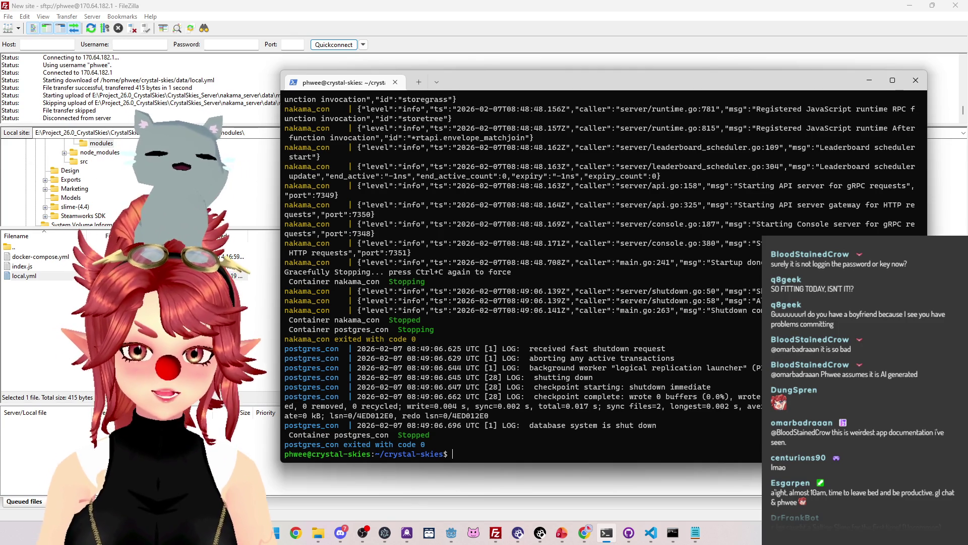
Step: Scroll the logs and copy the config-loading log lines
{"action": "scroll", "coordinate": [540, 190], "scroll_direction": "up", "scroll_amount": 15}
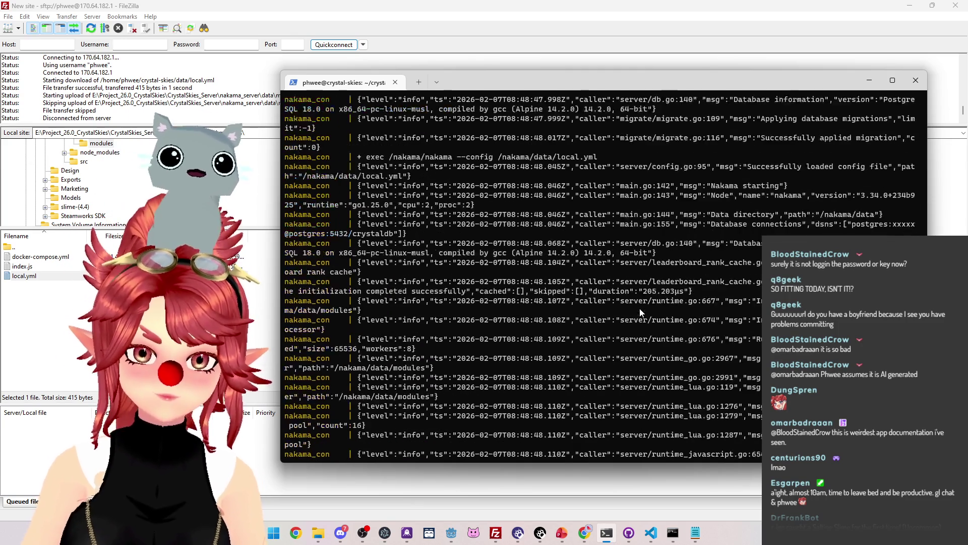
{"action": "scroll", "coordinate": [650, 313], "scroll_direction": "up", "scroll_amount": 10}
{"action": "scroll", "coordinate": [650, 286], "scroll_direction": "down", "scroll_amount": 3}
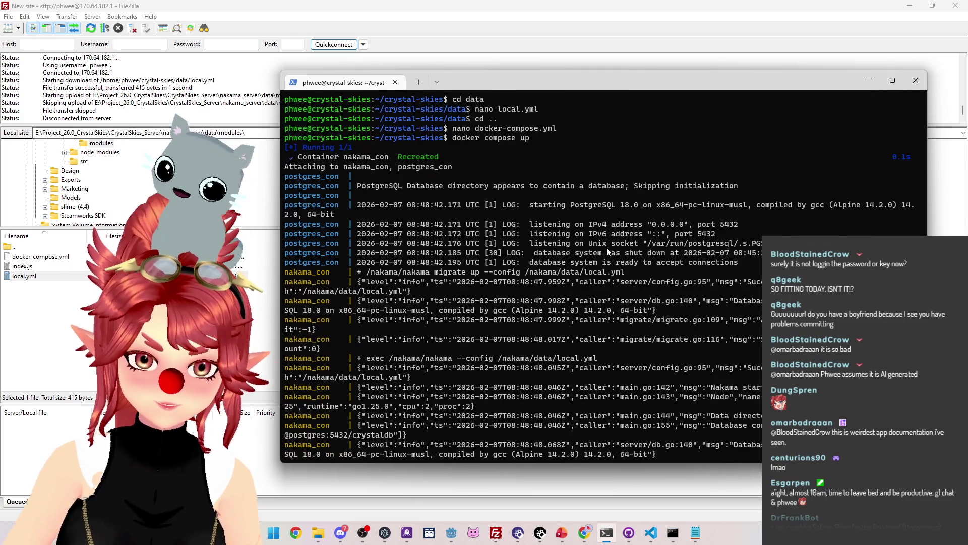
{"action": "mouse_move", "coordinate": [561, 282]}
{"action": "left_mouse_down"}
{"action": "mouse_move", "coordinate": [663, 293]}
{"action": "mouse_move", "coordinate": [655, 311]}
{"action": "mouse_move", "coordinate": [674, 316]}
{"action": "left_mouse_up"}
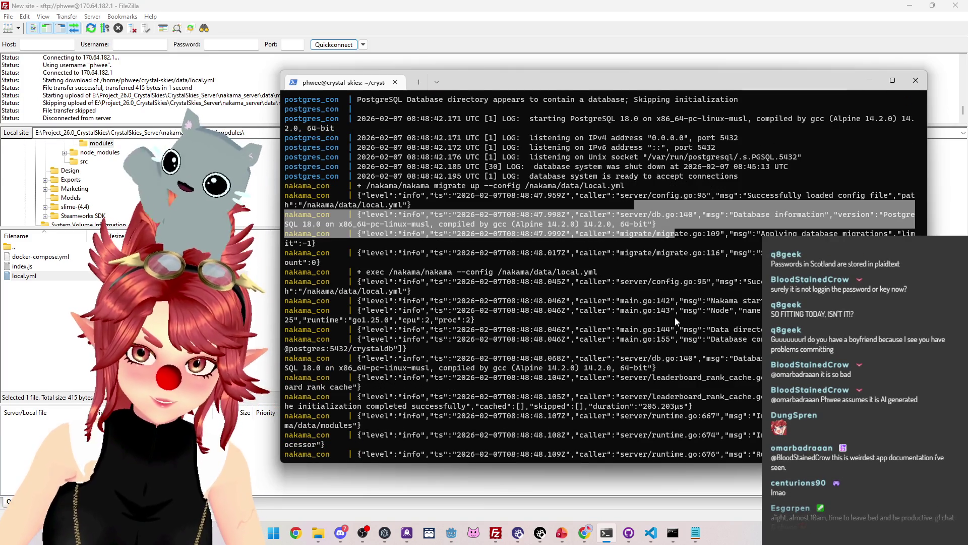
{"action": "key", "text": "ctrl+c"}
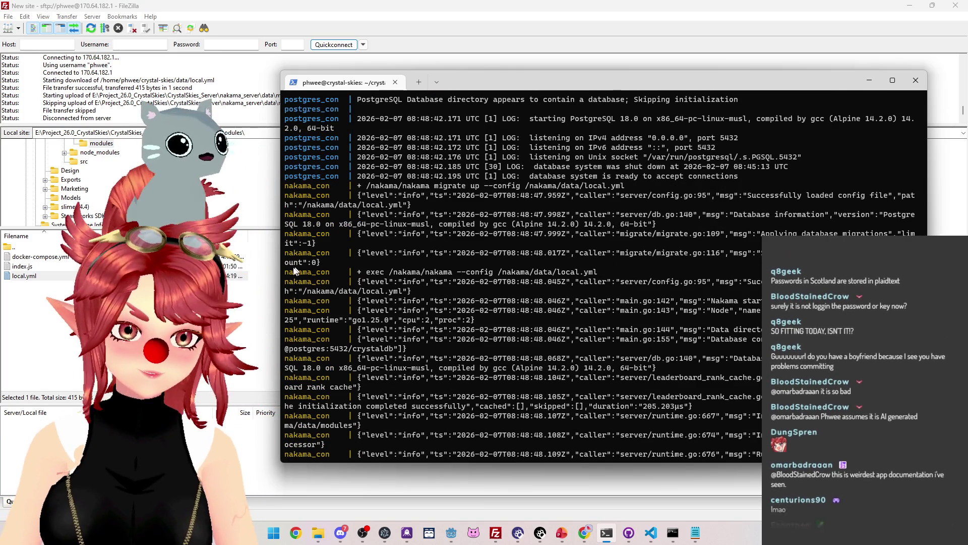
Step: Widen the terminal, select the masked database connection string, and copy the leaderboard rank cache log text
{"action": "left_click_drag", "start_coordinate": [280, 264], "coordinate": [102, 243]}
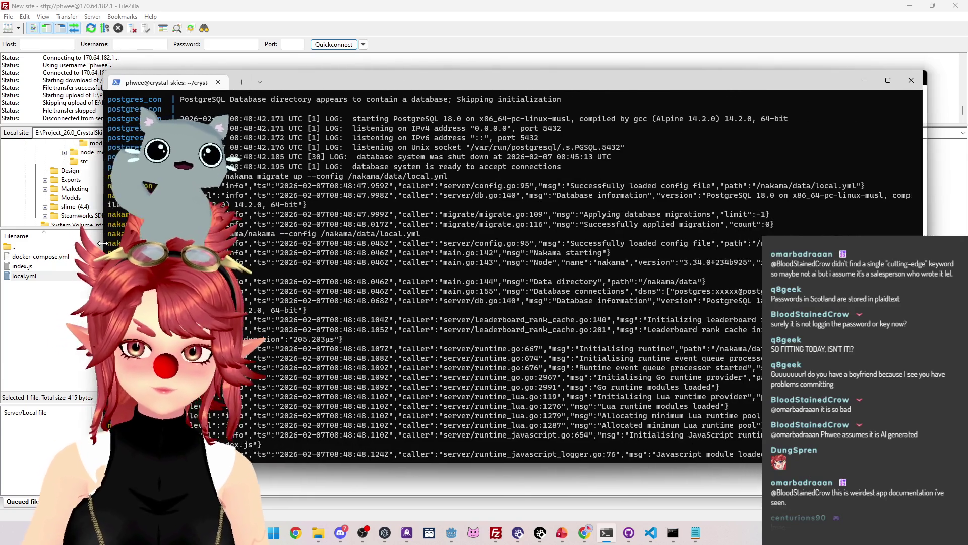
{"action": "left_click_drag", "start_coordinate": [671, 290], "coordinate": [762, 292]}
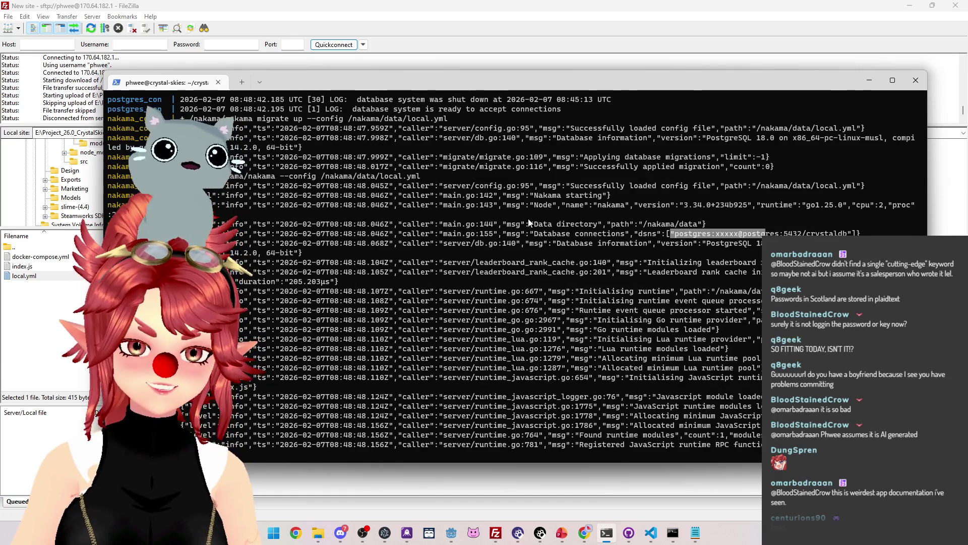
{"action": "scroll", "coordinate": [640, 274], "scroll_direction": "up", "scroll_amount": 1}
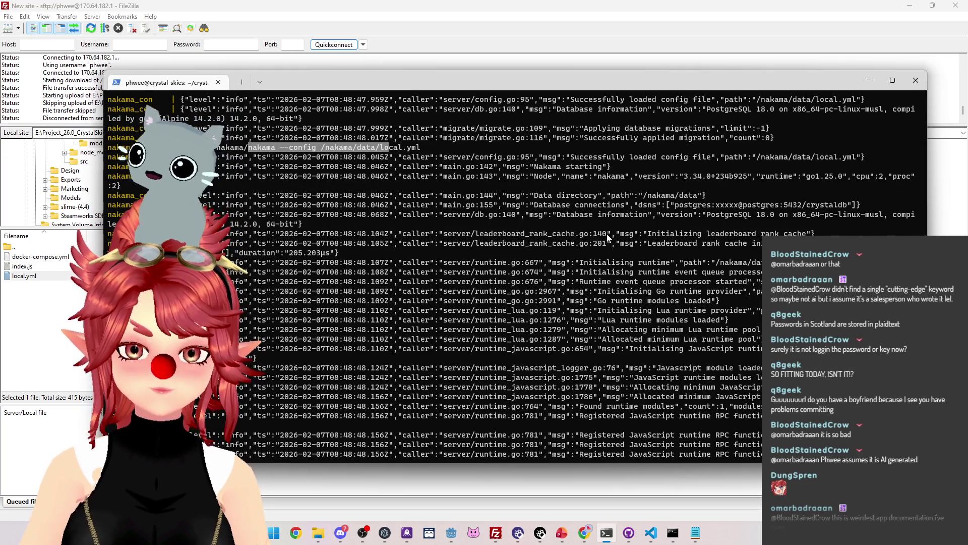
{"action": "left_click_drag", "start_coordinate": [606, 234], "coordinate": [737, 243]}
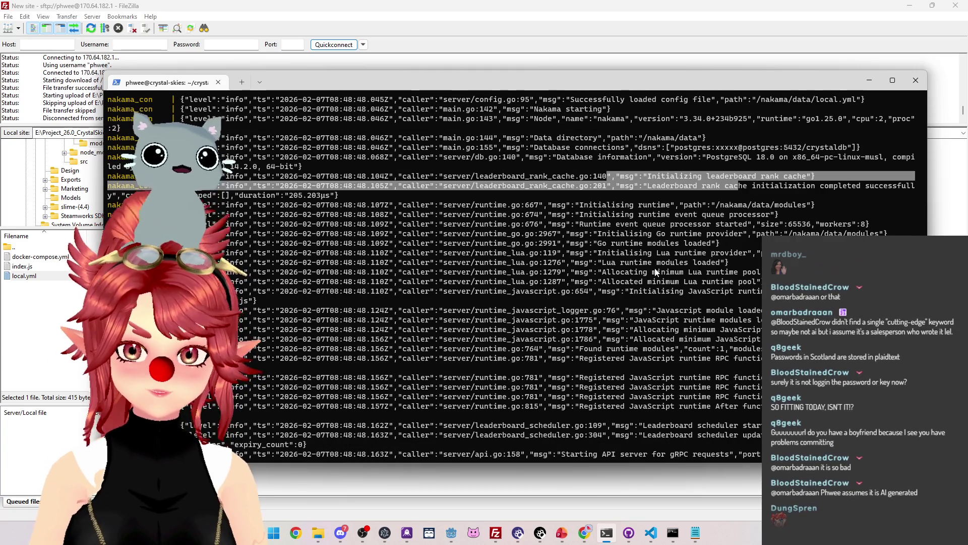
{"action": "key", "text": "ctrl+c"}
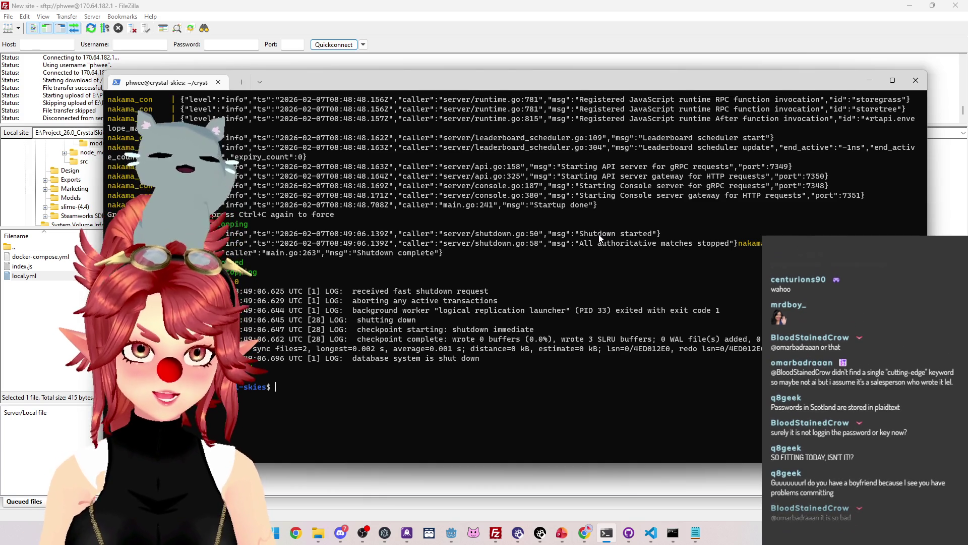
{"action": "type", "text": "cd"}
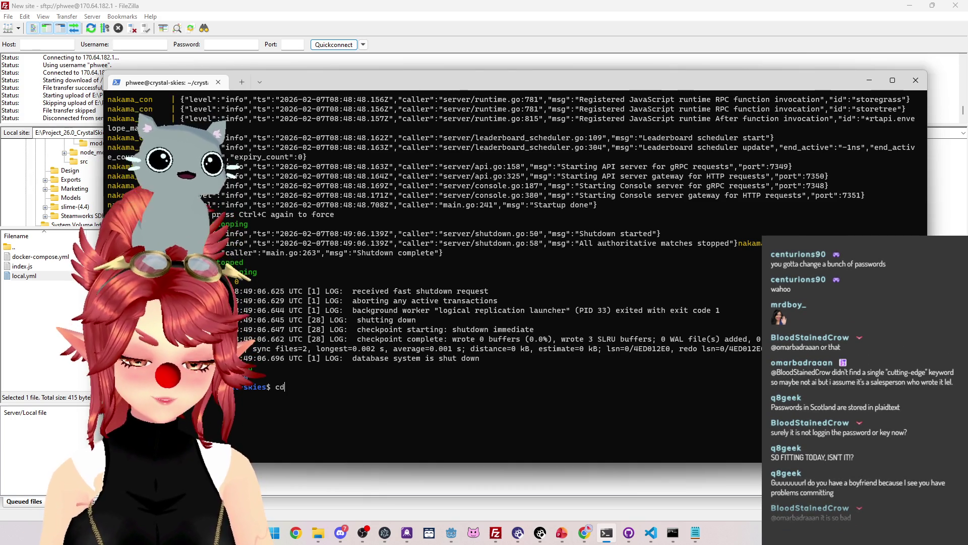
{"action": "type", "text": "data"}
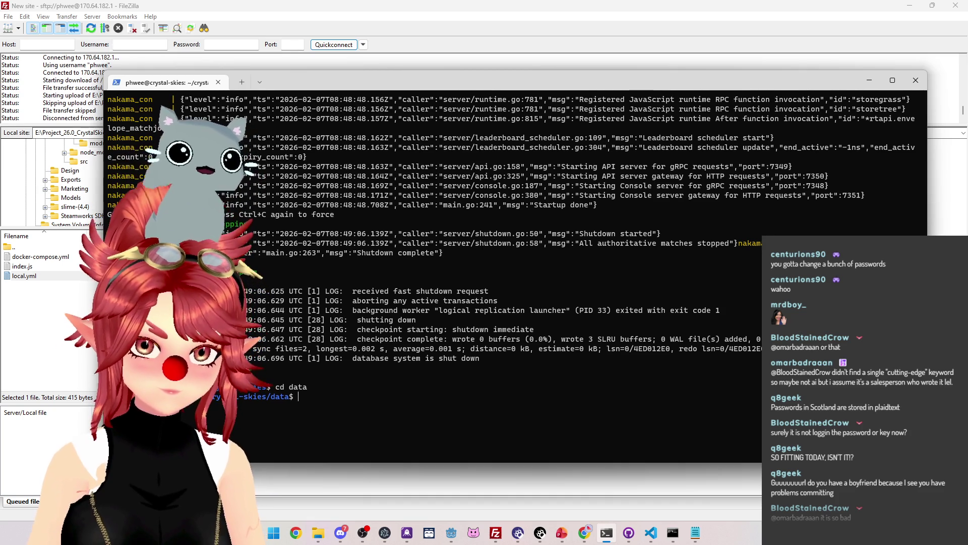
{"action": "type", "text": "no "}
{"action": "type", "text": "cal.yml"}
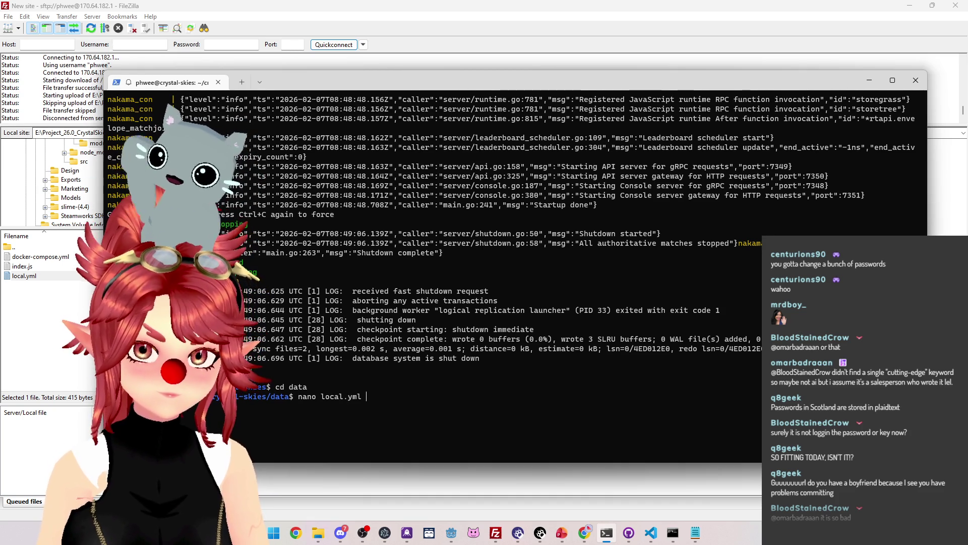
Step: Open local.yml in nano, move the window lower right, and remove a stray 0 before logger
{"action": "key", "text": "Return"}
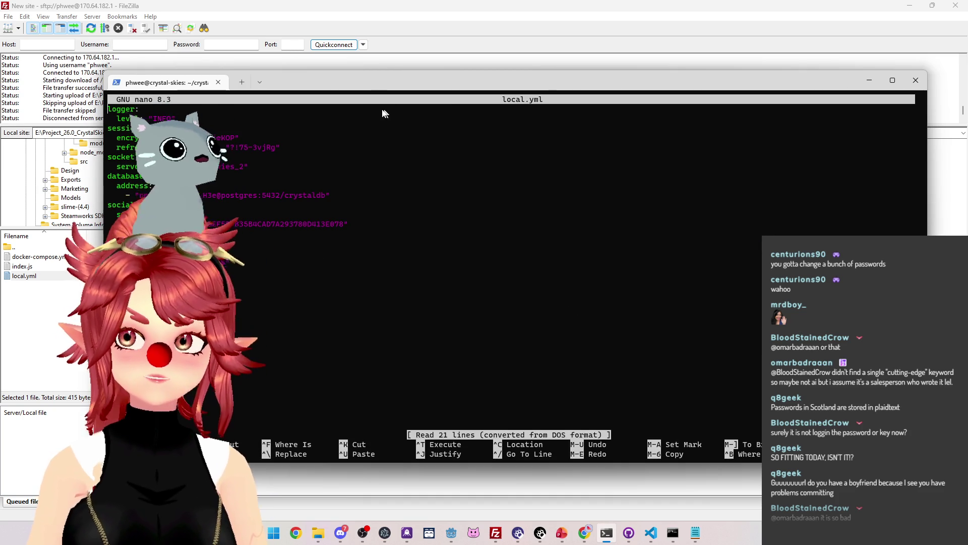
{"action": "mouse_move", "coordinate": [370, 90]}
{"action": "left_mouse_down"}
{"action": "mouse_move", "coordinate": [696, 125]}
{"action": "mouse_move", "coordinate": [608, 106]}
{"action": "left_mouse_up"}
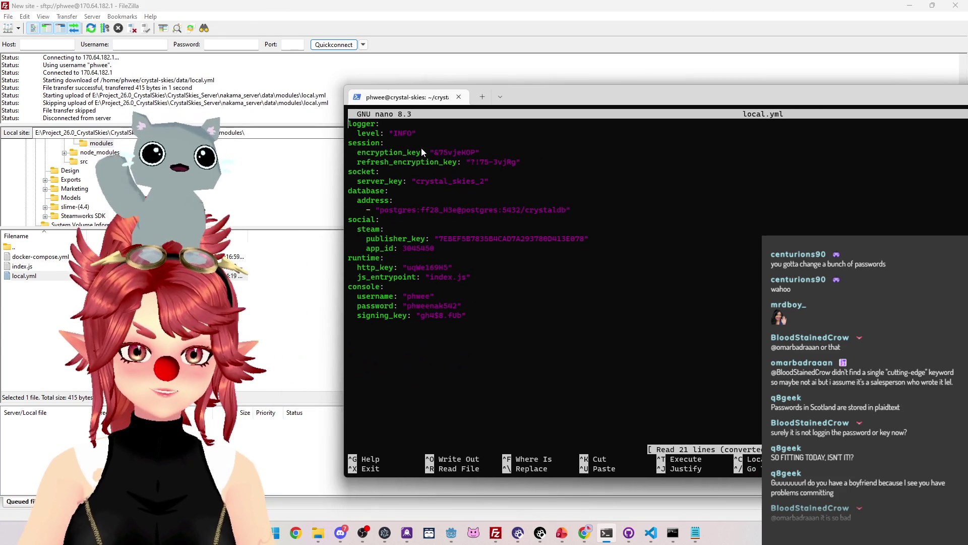
{"action": "type", "text": "0"}
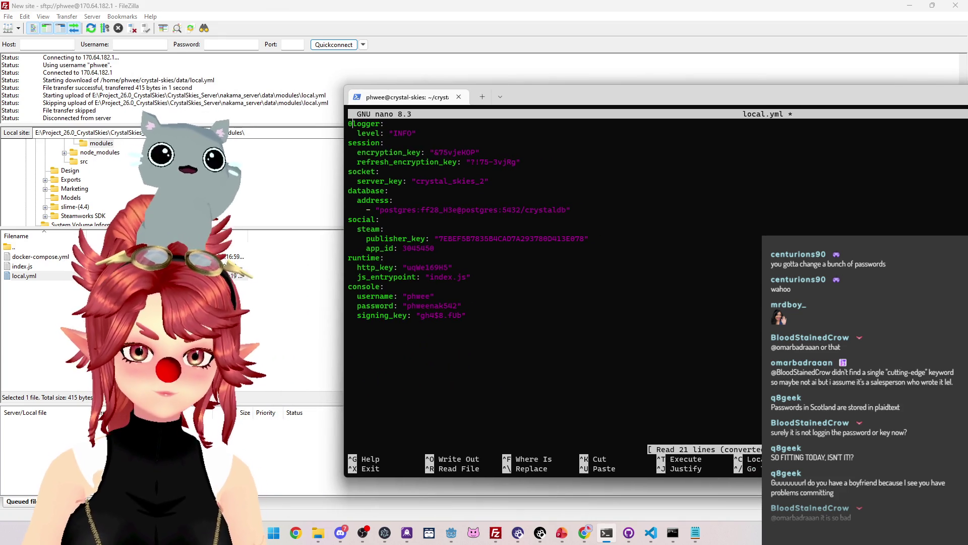
{"action": "key", "text": "BackSpace"}
{"action": "key", "text": "Down"}
{"action": "key", "text": "Down"}
{"action": "key", "text": "End"}
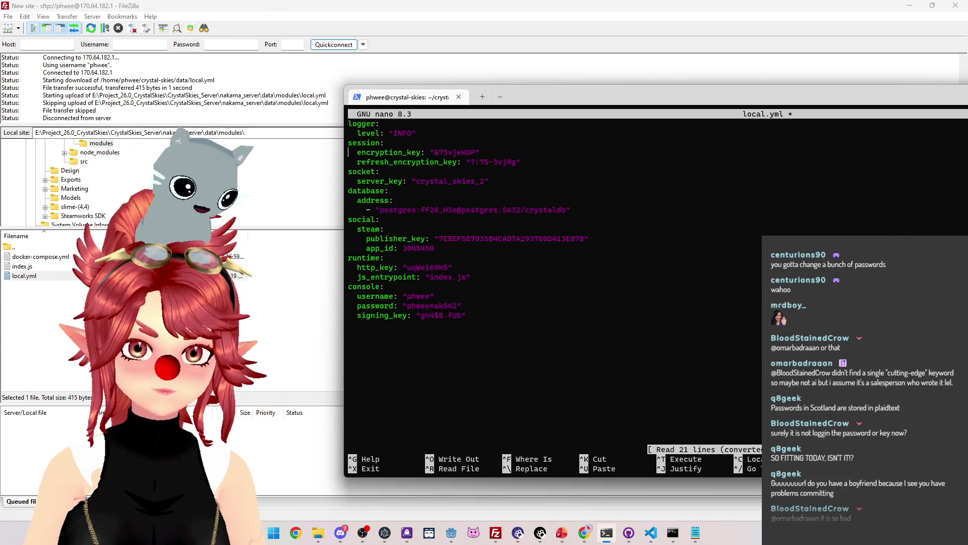
Step: Add '#change in here' after both session encryption keys and start '#change in sqql' after the database address
{"action": "left_click", "coordinate": [380, 162]}
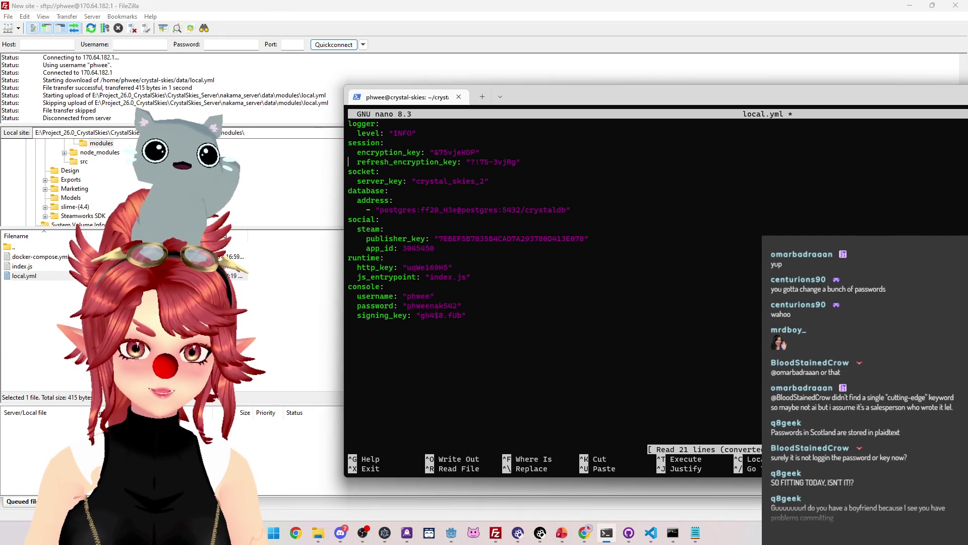
{"action": "type", "text": "#"}
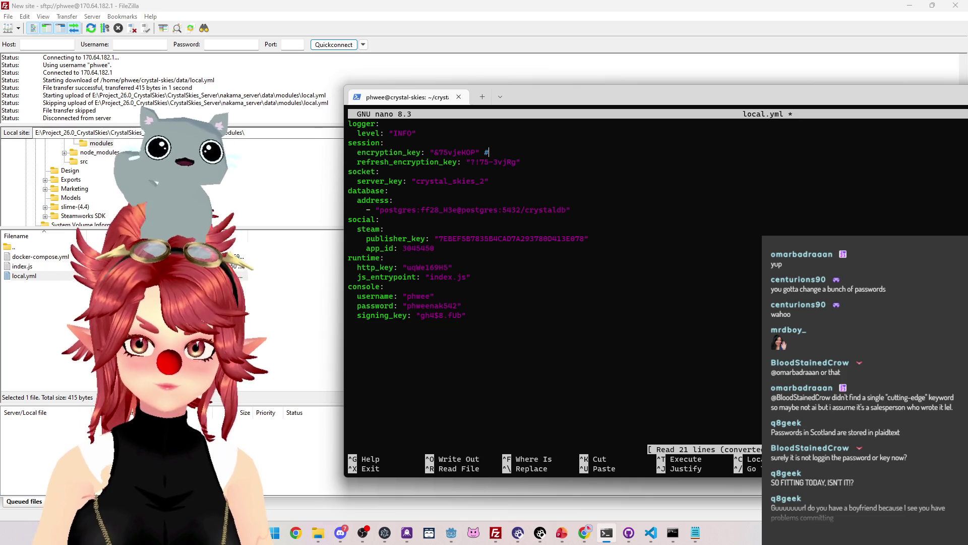
{"action": "type", "text": "change in here"}
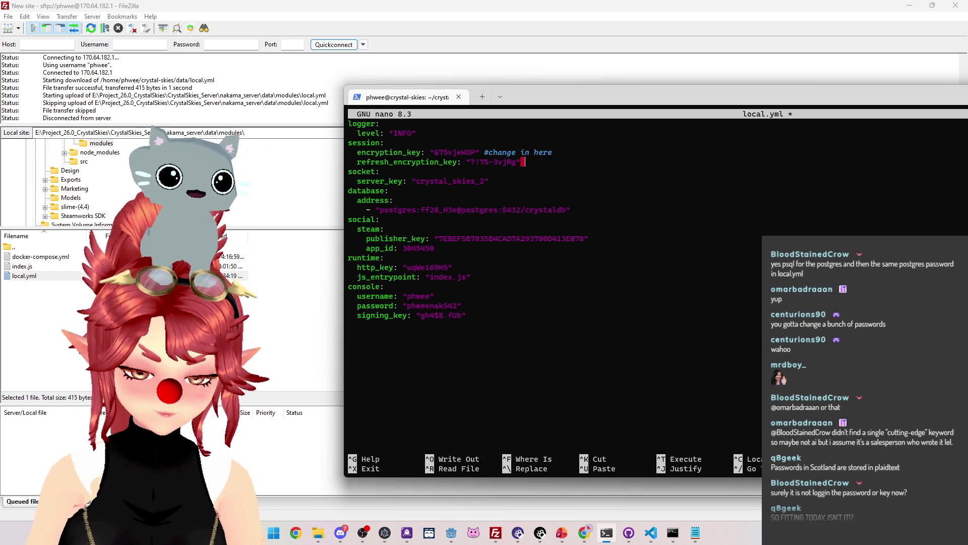
{"action": "type", "text": " #change in here"}
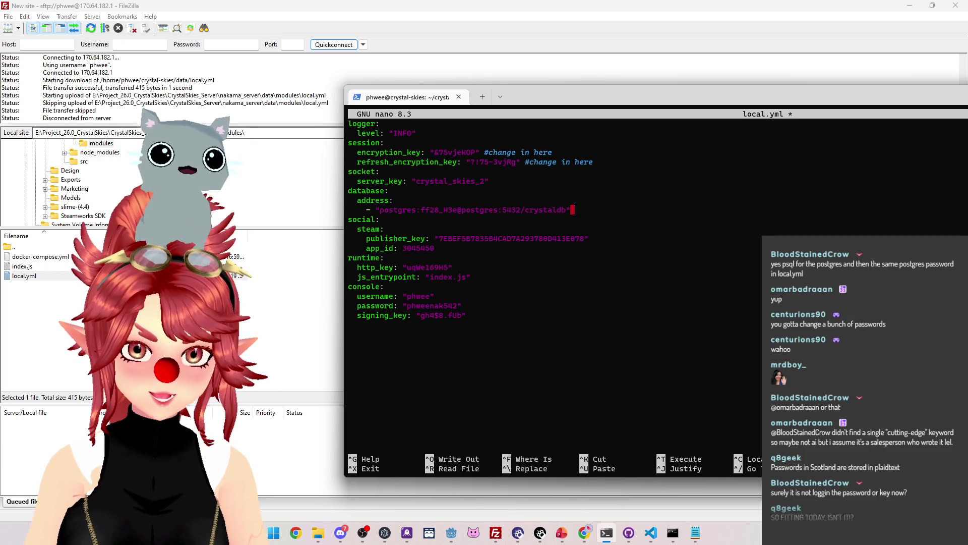
{"action": "type", "text": "#change in "}
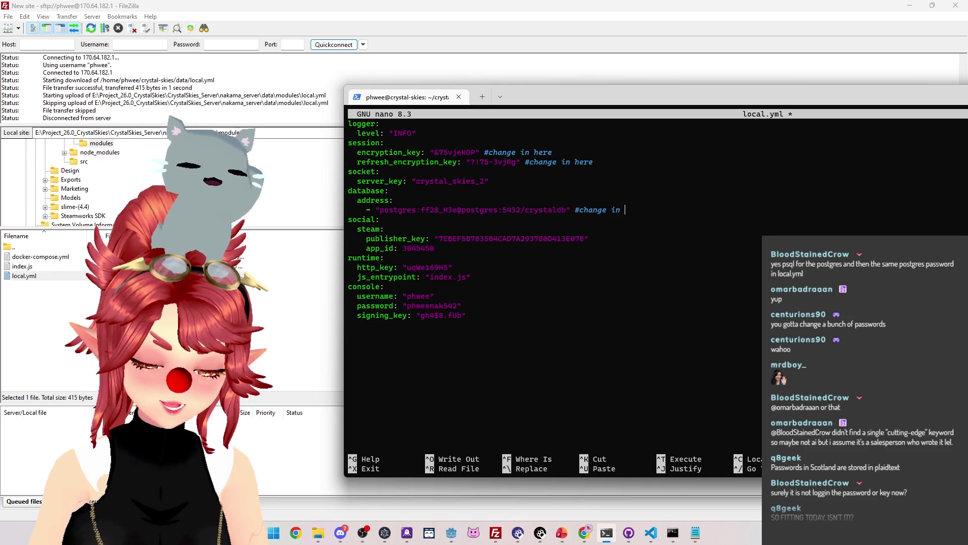
{"action": "type", "text": "sq"}
{"action": "type", "text": "ql"}
{"action": "left_click", "coordinate": [561, 533]}
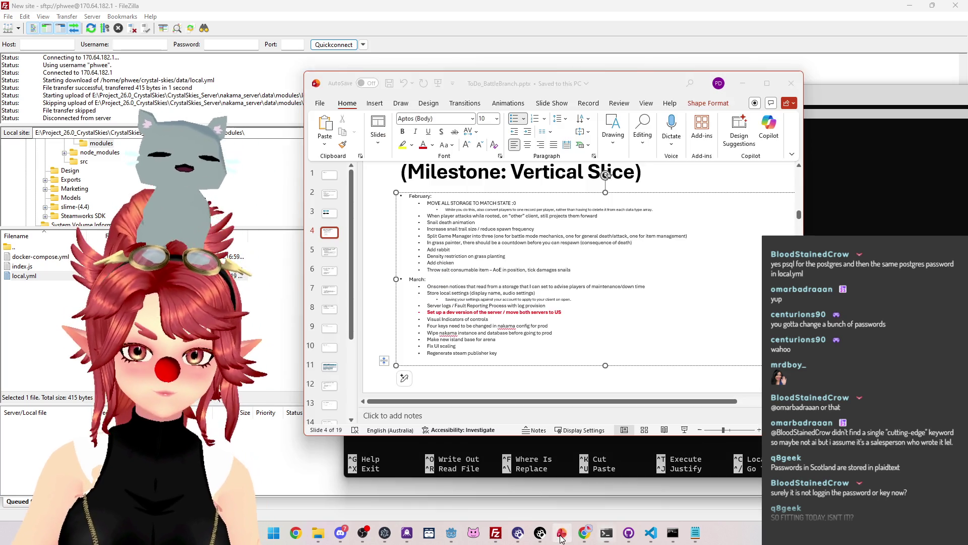
Step: View slide 2's SSH and postgres access notes, then return to the local.yml editor
{"action": "left_click", "coordinate": [333, 199]}
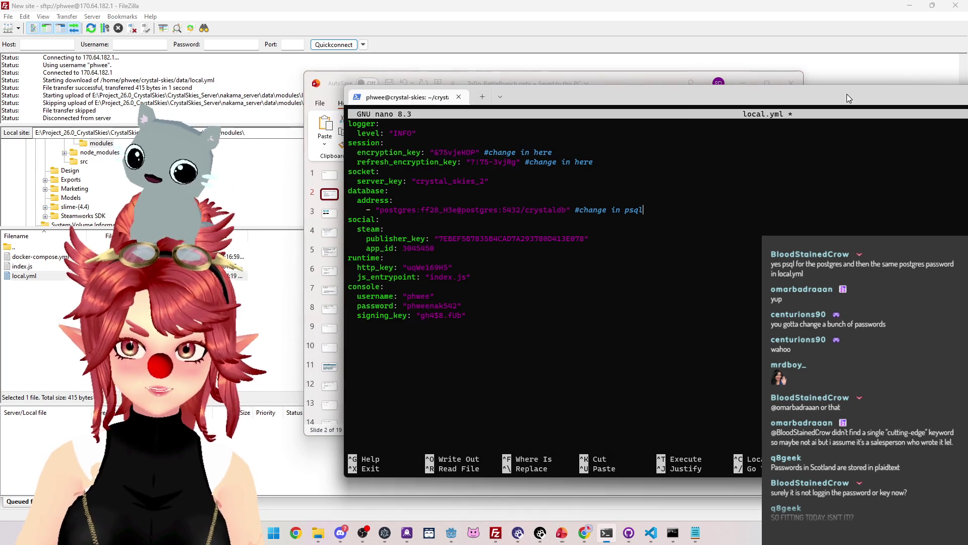
{"action": "left_click", "coordinate": [846, 94]}
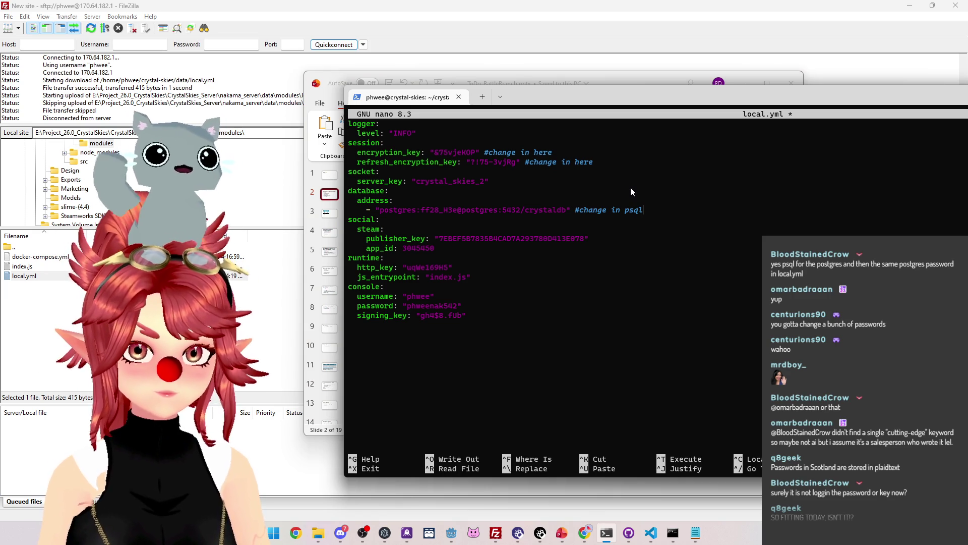
Step: Extend the publisher_key comment to '#request new one in steam then update' and mark http_key '#change here'
{"action": "key", "text": "Down"}
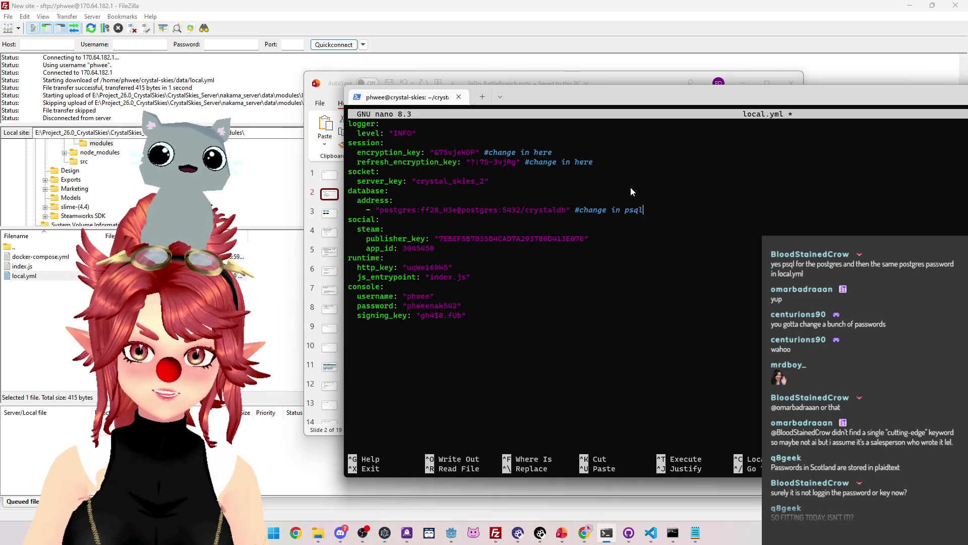
{"action": "type", "text": "then update here"}
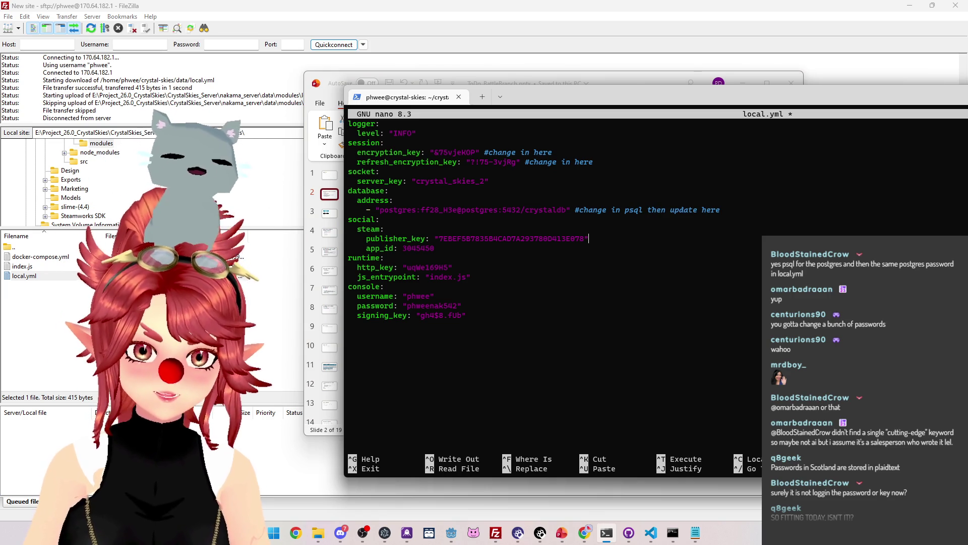
{"action": "type", "text": " #requets i"}
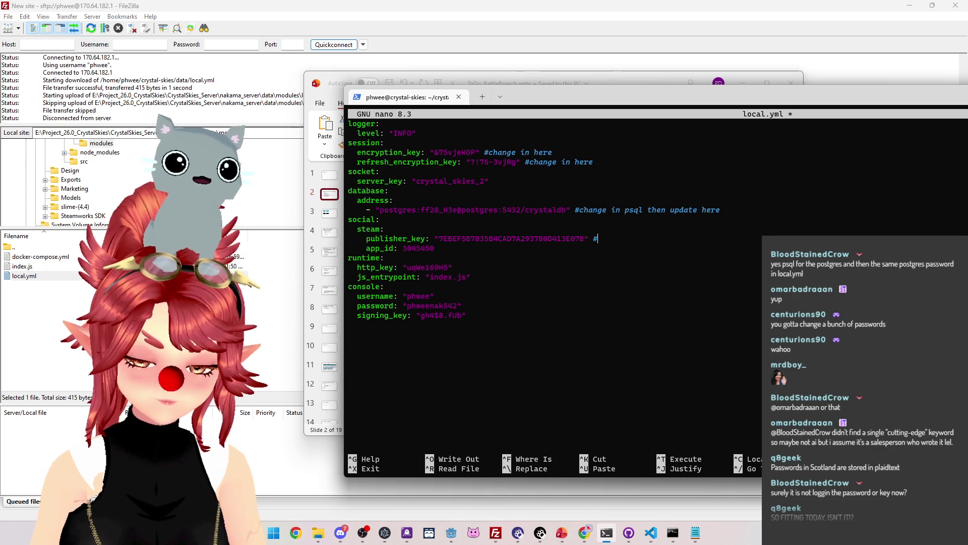
{"action": "type", "text": "n steam"}
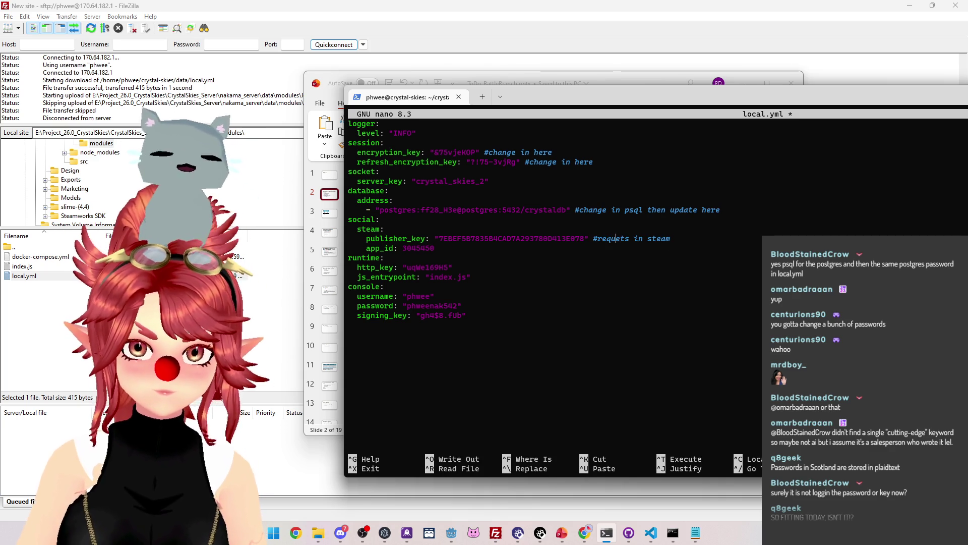
{"action": "key", "text": "Delete"}
{"action": "key", "text": "Delete"}
{"action": "type", "text": "stnew one"}
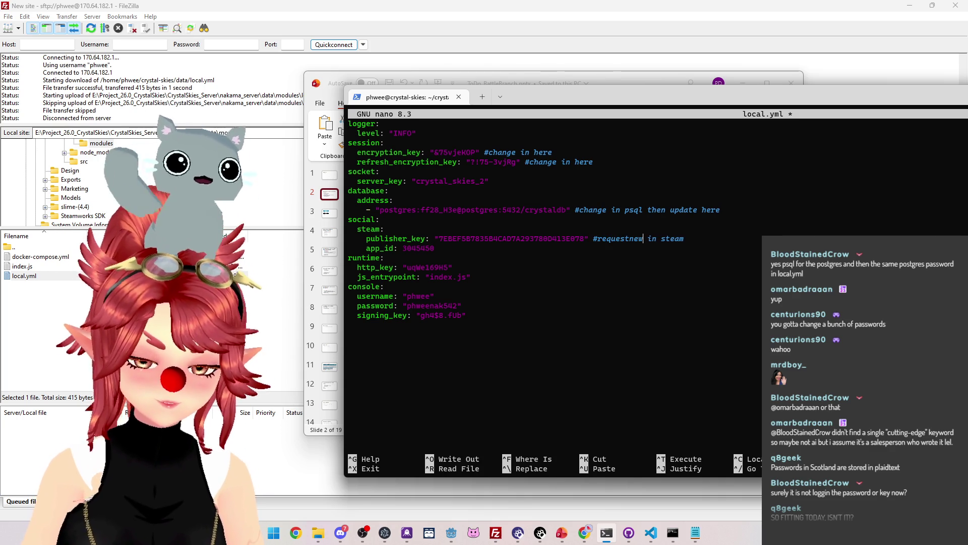
{"action": "key", "text": "Left"}
{"action": "key", "text": "Left"}
{"action": "key", "text": "Left"}
{"action": "key", "text": "Left"}
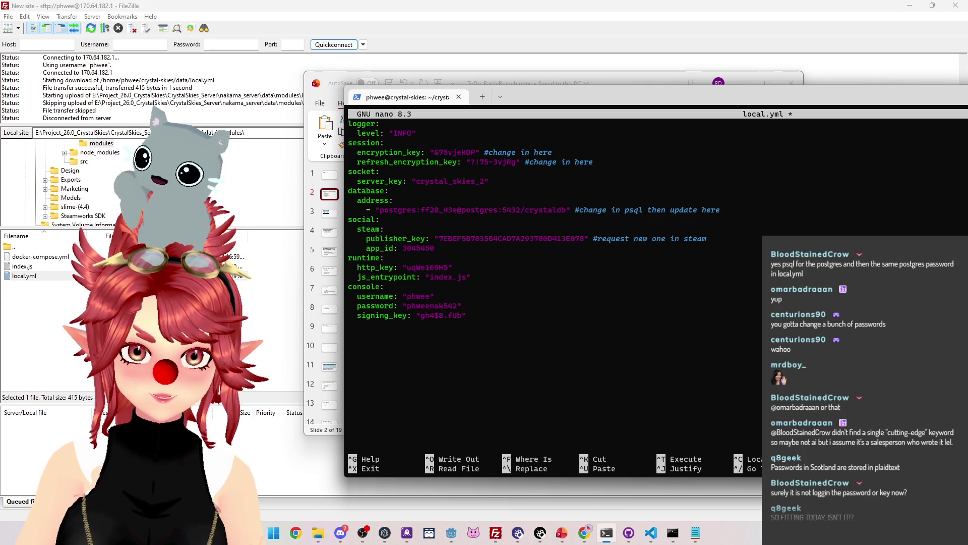
{"action": "type", "text": "then update"}
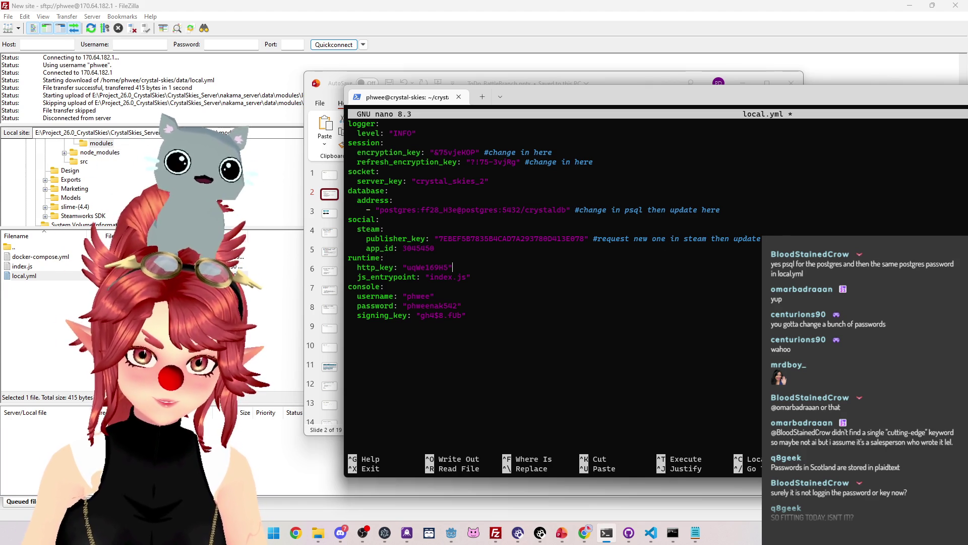
{"action": "type", "text": " #change here"}
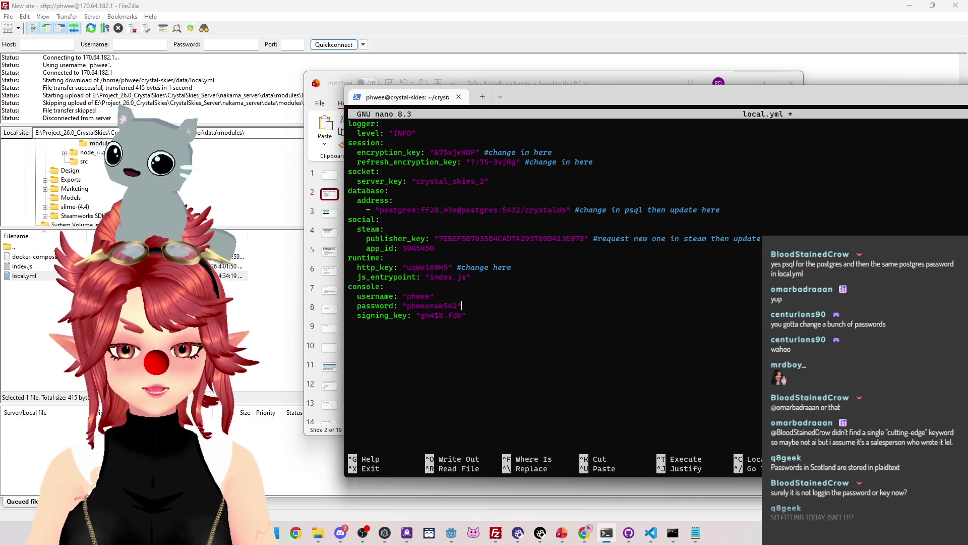
Step: Check the Nakama console settings page and its account menu
{"action": "mouse_move", "coordinate": [584, 532]}
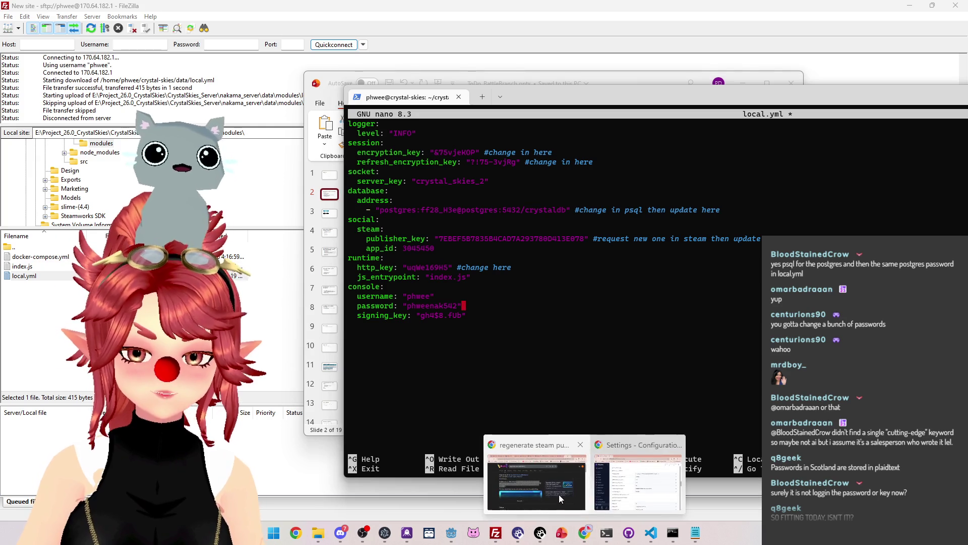
{"action": "left_click", "coordinate": [630, 504]}
{"action": "scroll", "coordinate": [634, 478], "scroll_direction": "up", "scroll_amount": 7}
{"action": "left_click", "coordinate": [904, 149]}
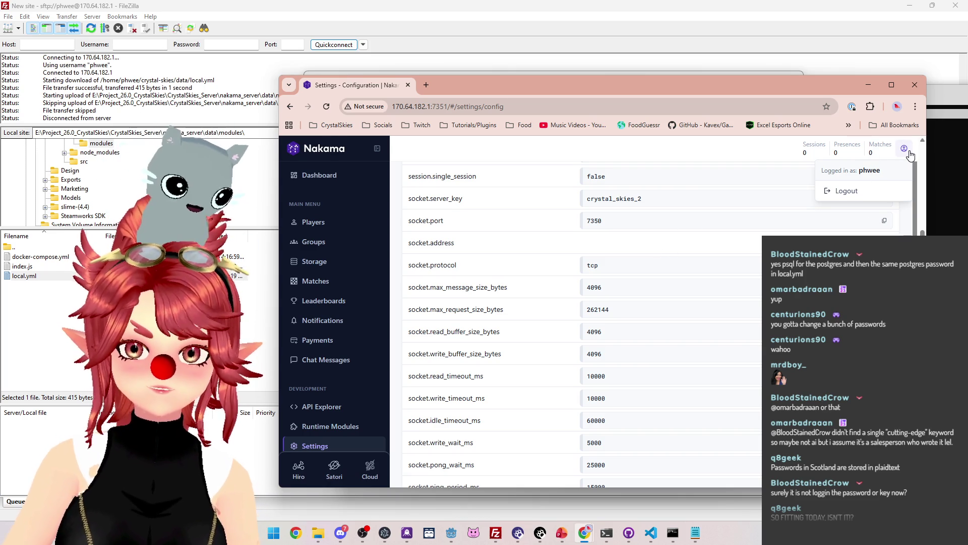
Step: Add '#change here' comments to the console password and signing_key in local.yml and save it
{"action": "left_click", "coordinate": [940, 103]}
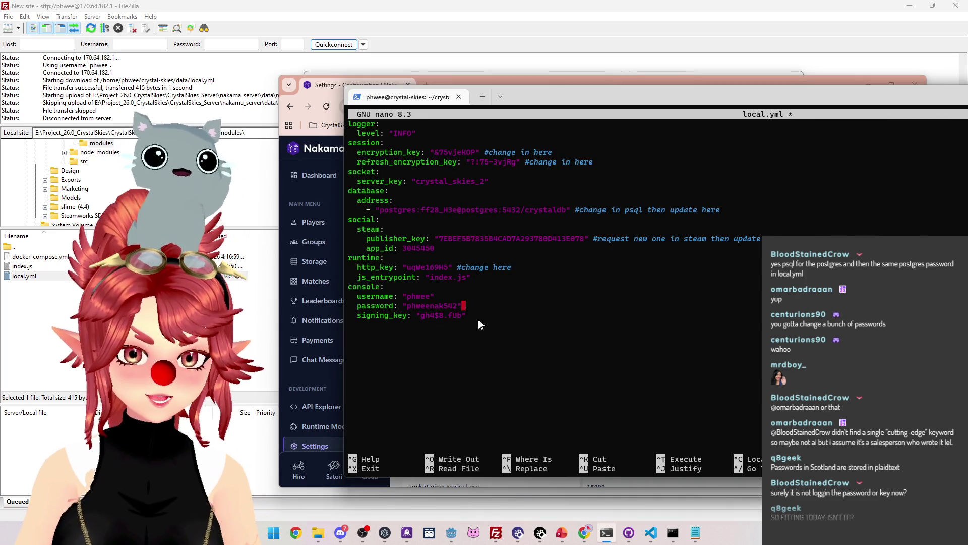
{"action": "type", "text": "#chang"}
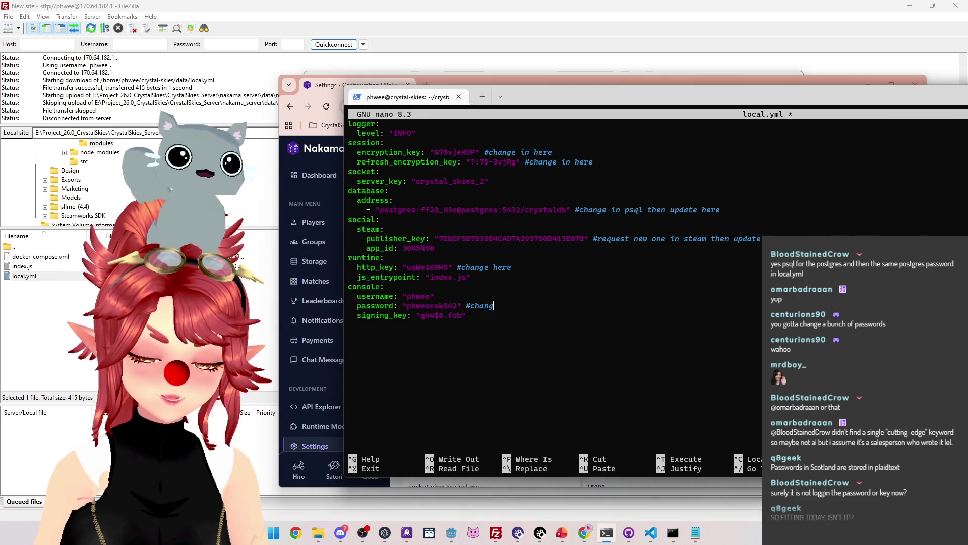
{"action": "type", "text": "e here ?"}
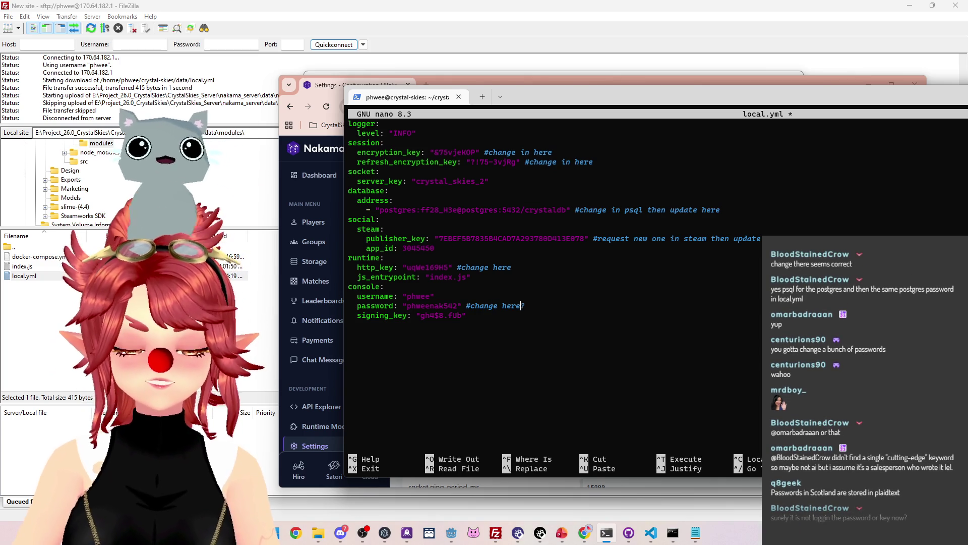
{"action": "type", "text": " #"}
{"action": "type", "text": "e"}
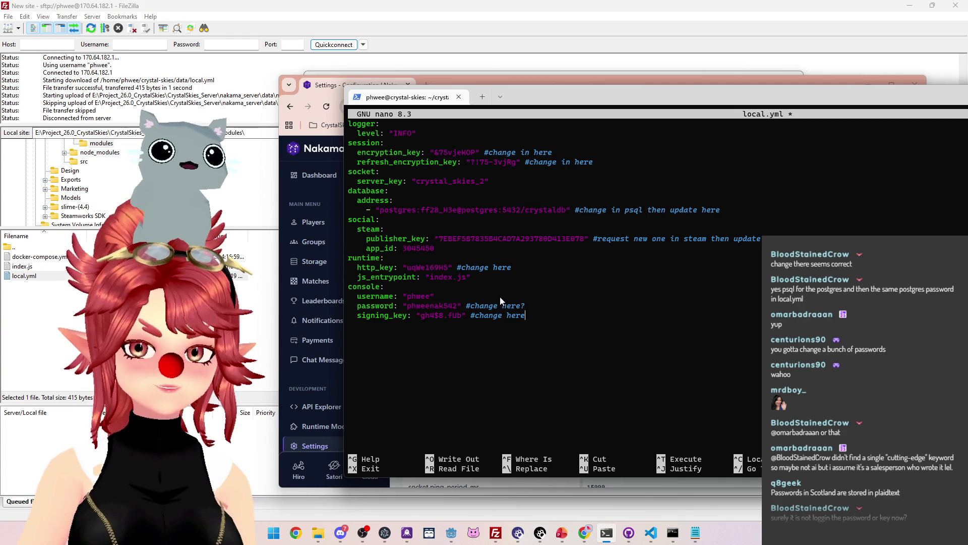
{"action": "key", "text": "ctrl+x"}
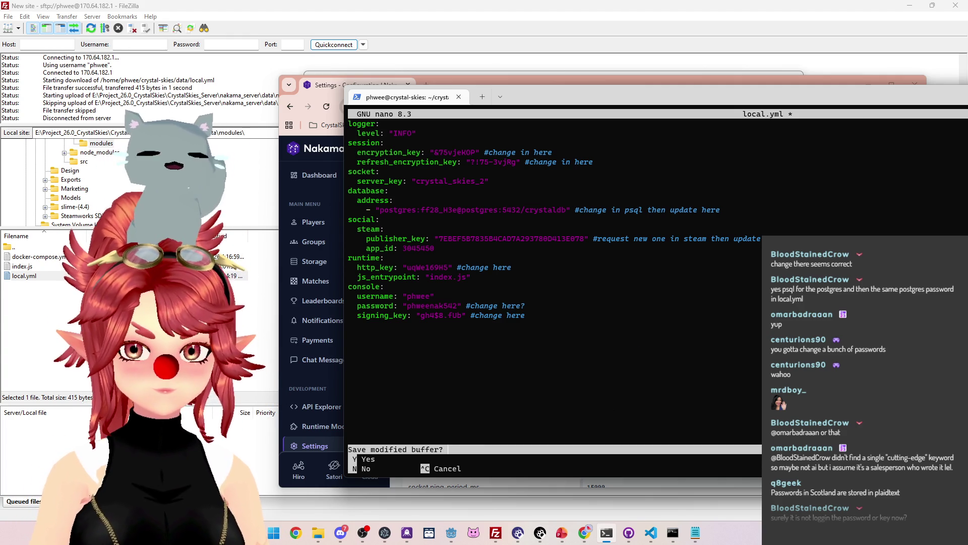
{"action": "key", "text": "y"}
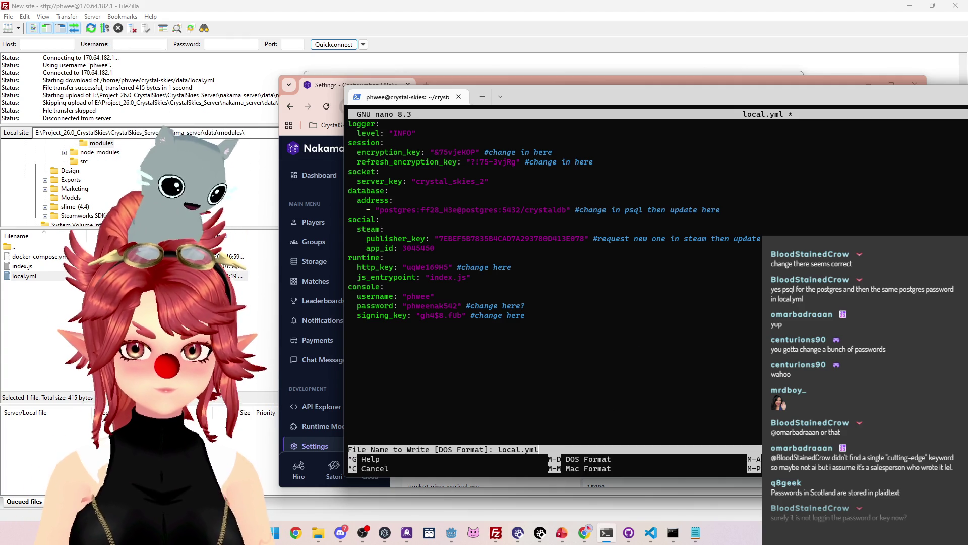
{"action": "key", "text": "Return"}
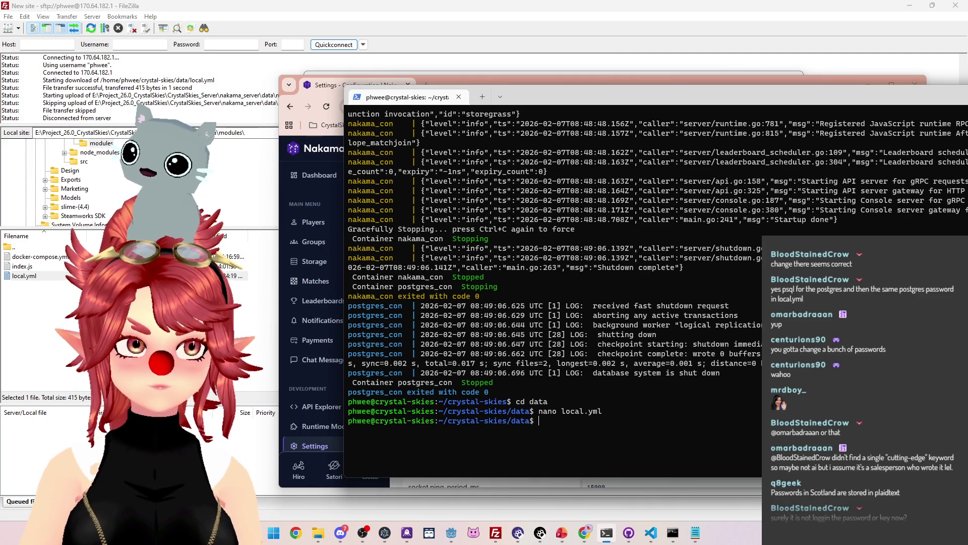
{"action": "mouse_move", "coordinate": [646, 96]}
{"action": "left_mouse_down"}
{"action": "mouse_move", "coordinate": [414, 57]}
{"action": "mouse_move", "coordinate": [404, 69]}
{"action": "left_mouse_up"}
Step: Page through the ToDo_BattleBranch deck to slide 10, Special Thanks
{"action": "key", "text": "alt+Tab"}
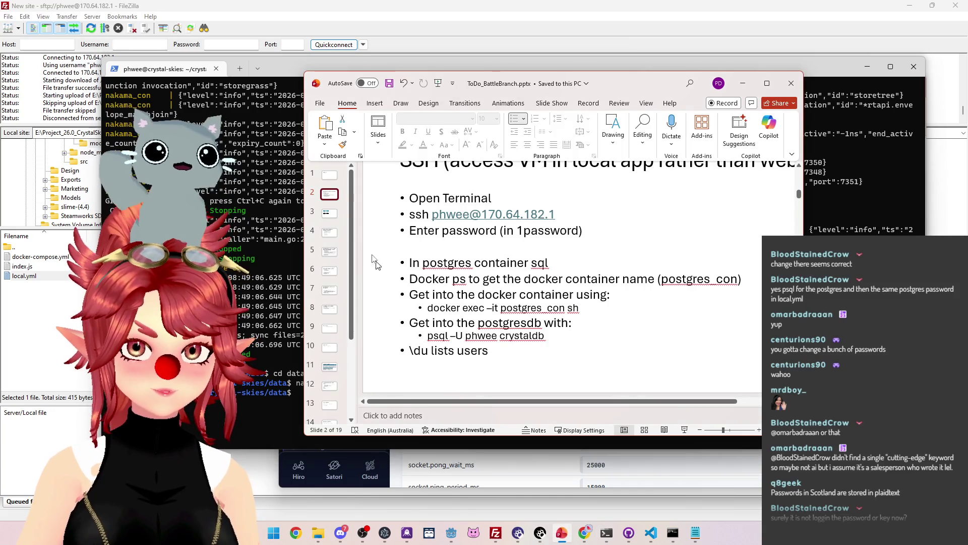
{"action": "left_click", "coordinate": [329, 213]}
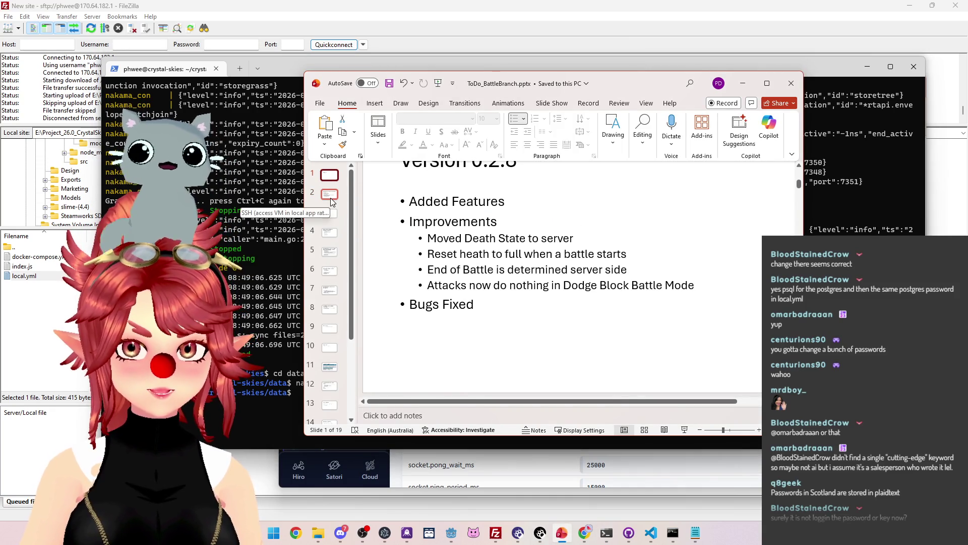
{"action": "left_click", "coordinate": [331, 197]}
{"action": "left_click", "coordinate": [335, 232]}
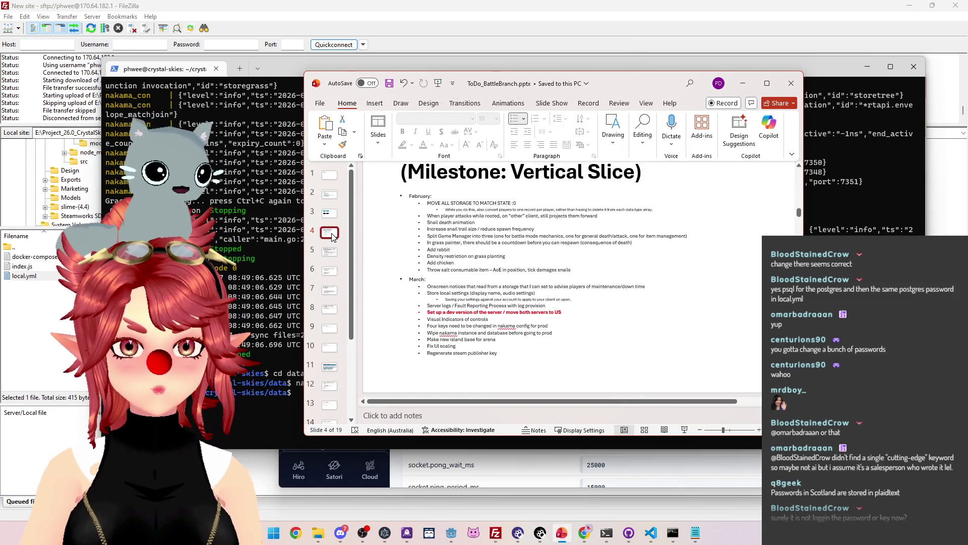
{"action": "key", "text": "Down"}
{"action": "key", "text": "Down"}
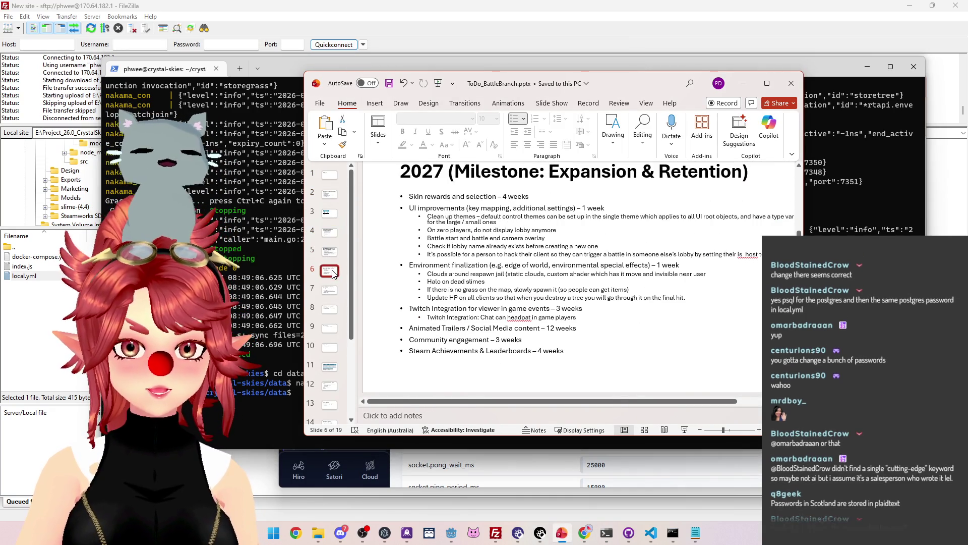
{"action": "left_click", "coordinate": [331, 198]}
{"action": "key", "text": "Up"}
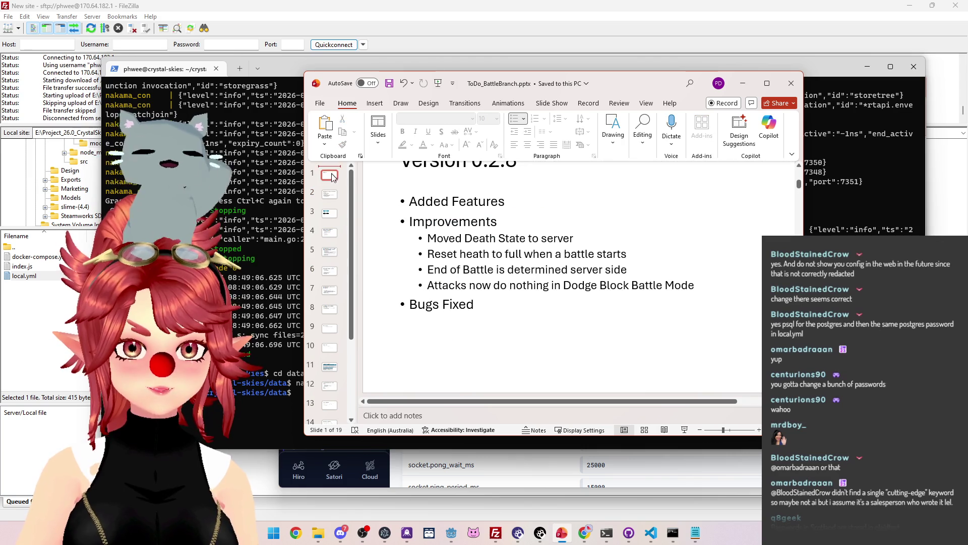
{"action": "left_click", "coordinate": [330, 251]}
{"action": "key", "text": "Up"}
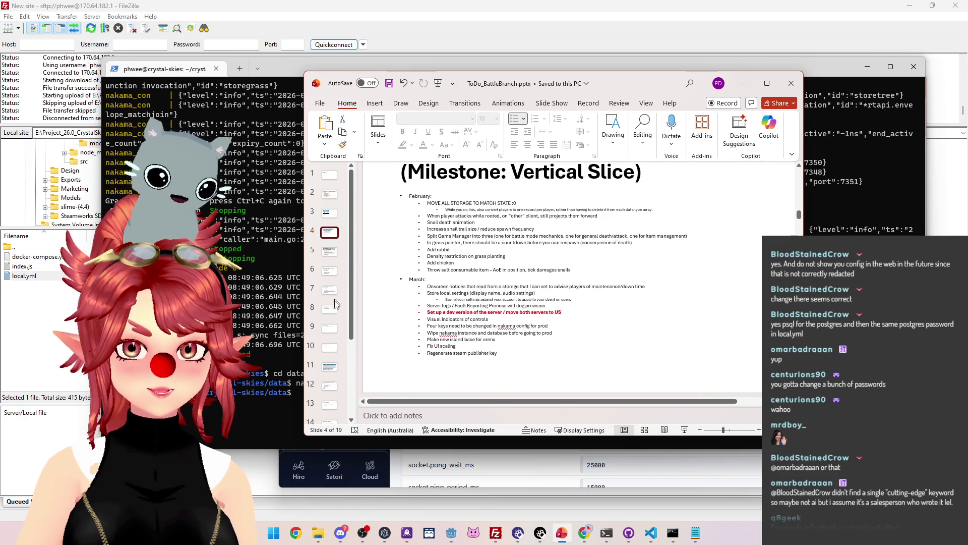
{"action": "left_click", "coordinate": [332, 315]}
{"action": "left_click", "coordinate": [331, 331]}
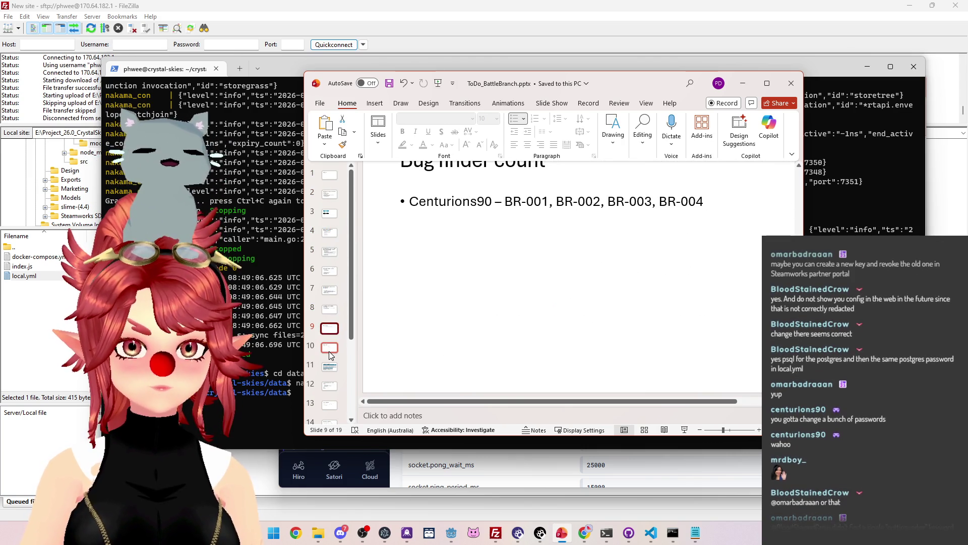
{"action": "left_click", "coordinate": [329, 351]}
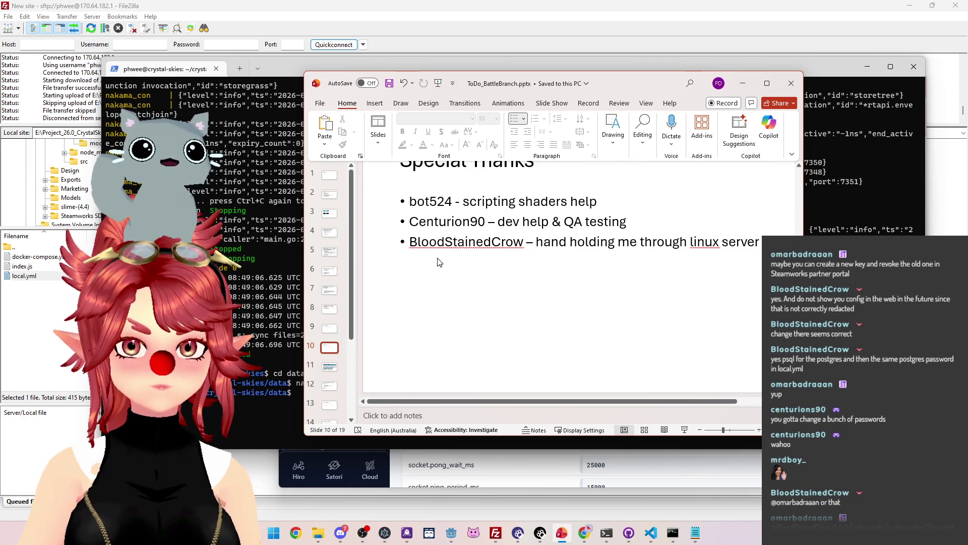
Step: Start a new empty bullet below the last credit line
{"action": "left_click", "coordinate": [429, 242]}
{"action": "left_click", "coordinate": [421, 242]}
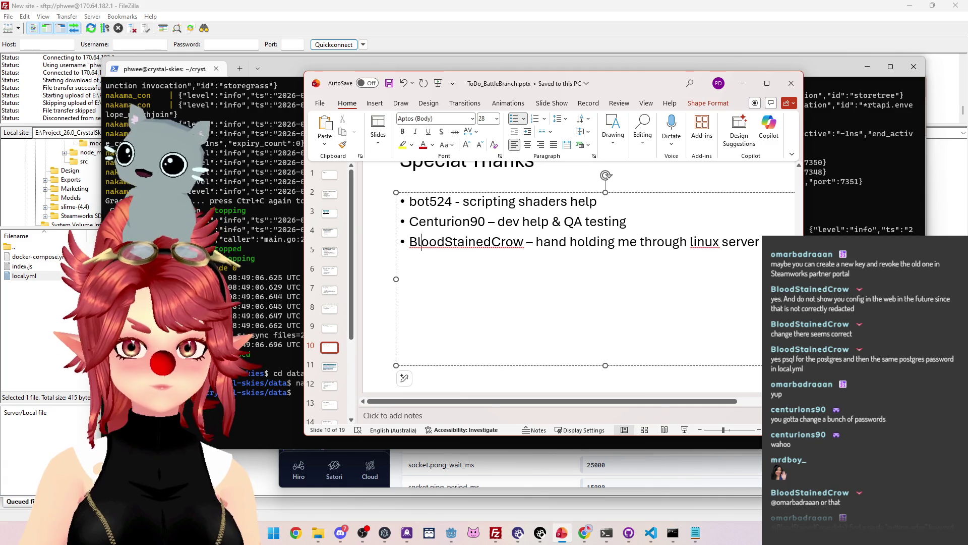
{"action": "left_click", "coordinate": [607, 242]}
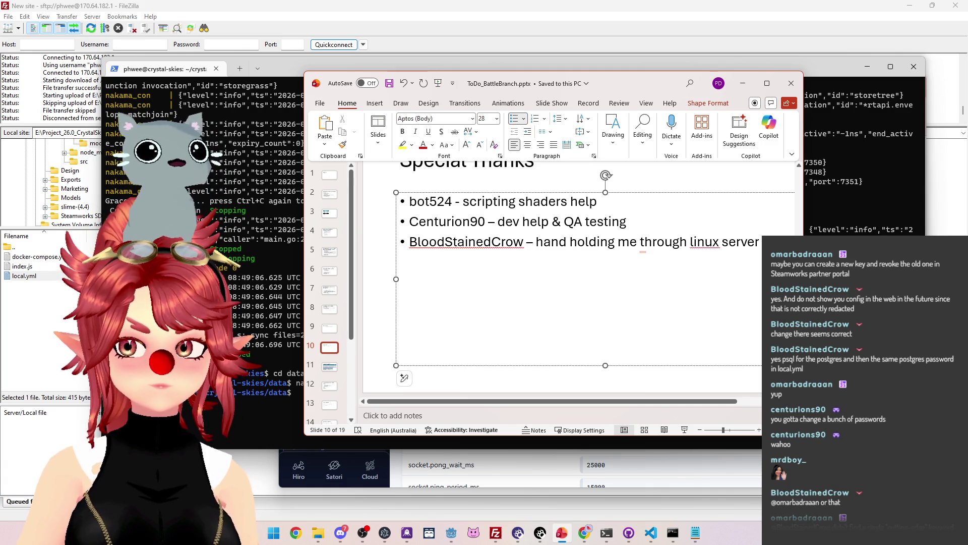
{"action": "key", "text": "End"}
{"action": "key", "text": "Return"}
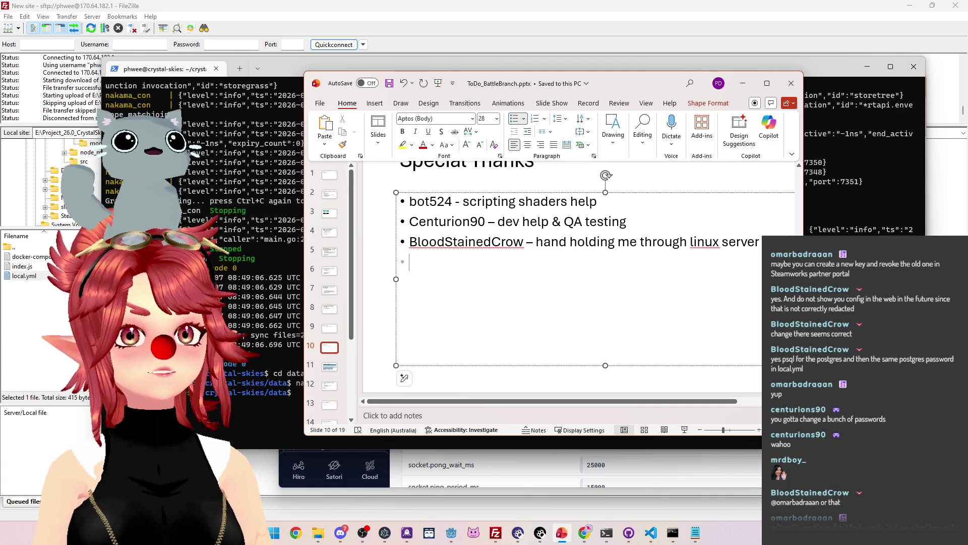
Step: Credit a white hat hacker who helped find and fix vulnerabilities in the new bullet
{"action": "type", "text": "omar"}
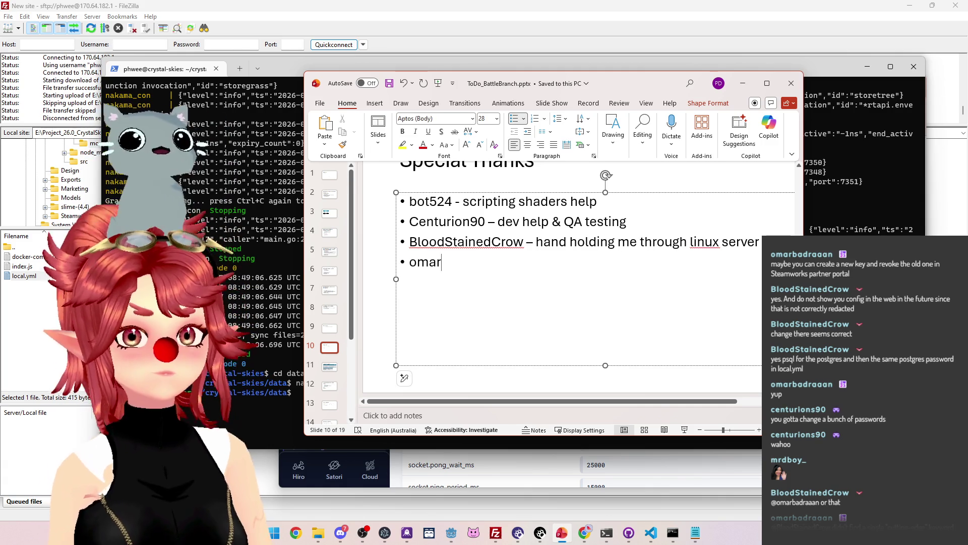
{"action": "type", "text": "ba"}
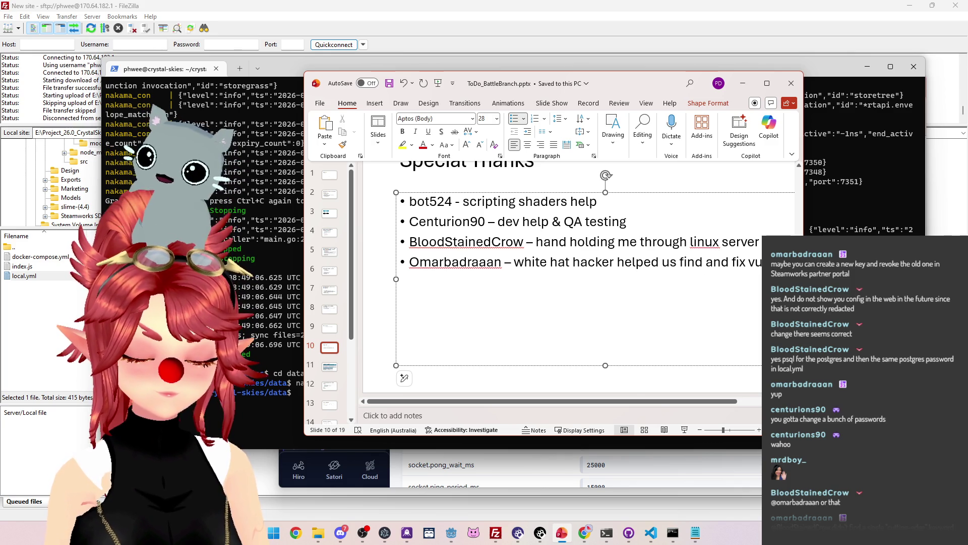
{"action": "type", "text": "abilities"}
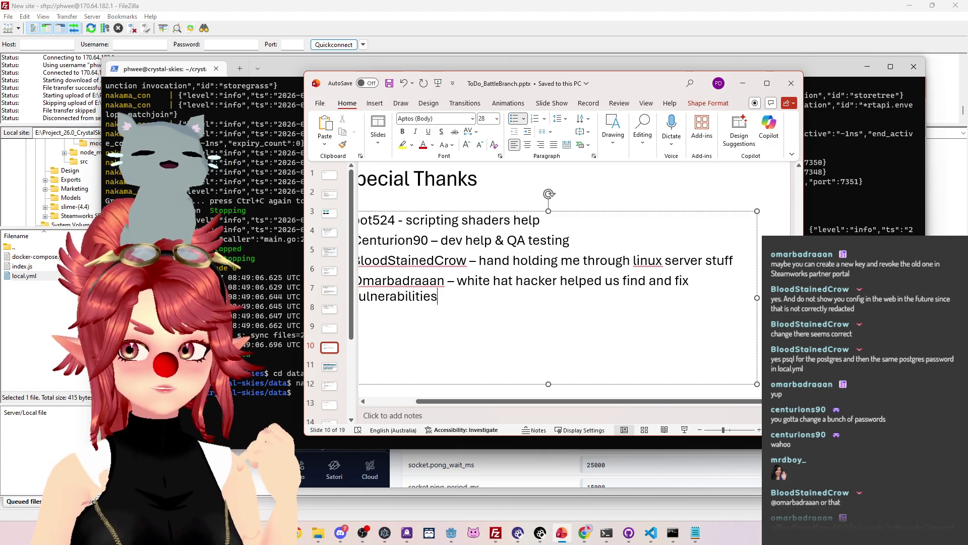
{"action": "left_click", "coordinate": [652, 472]}
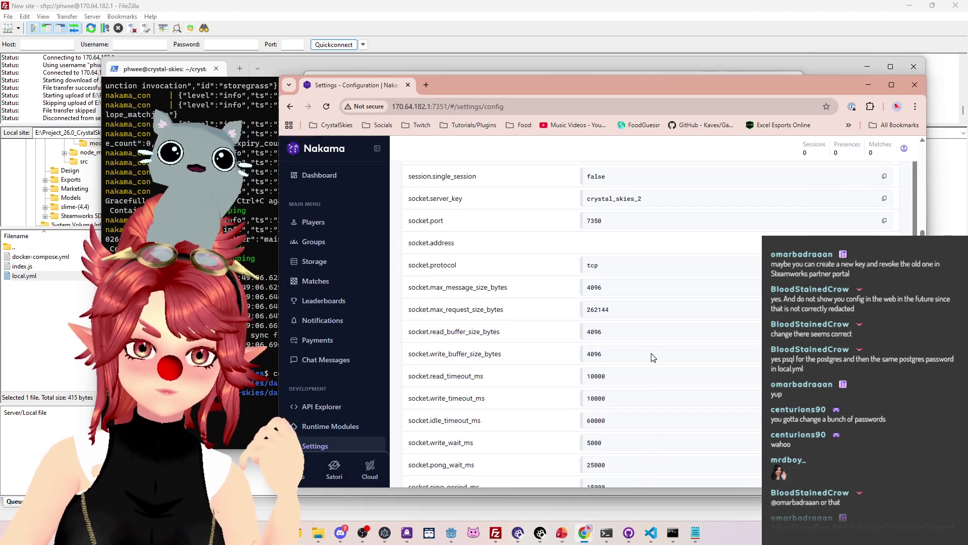
Step: Open the Nakama console login bookmark from the CrystalSkies bookmarks folder
{"action": "scroll", "coordinate": [655, 354], "scroll_direction": "up", "scroll_amount": 5}
{"action": "scroll", "coordinate": [746, 353], "scroll_direction": "up", "scroll_amount": 5}
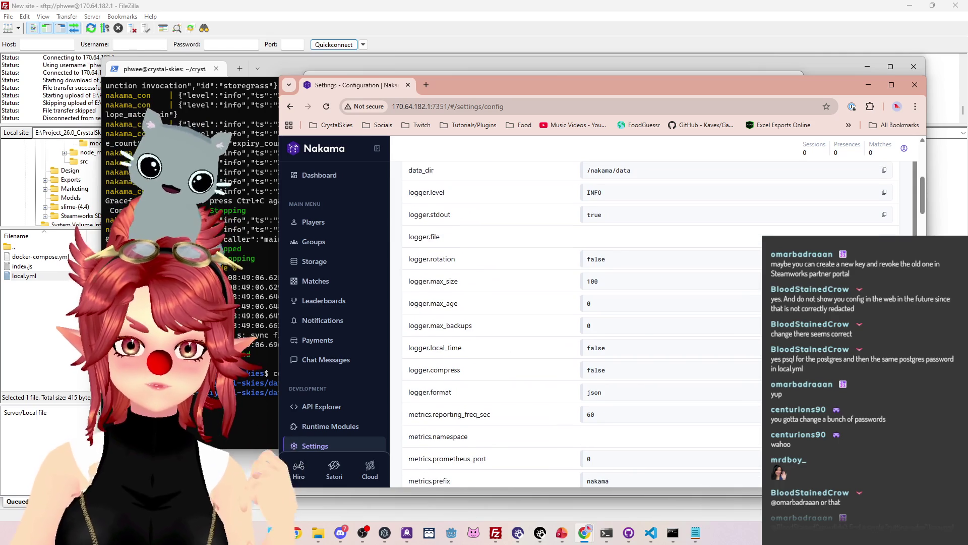
{"action": "scroll", "coordinate": [756, 372], "scroll_direction": "down", "scroll_amount": 1}
{"action": "scroll", "coordinate": [706, 348], "scroll_direction": "down", "scroll_amount": 5}
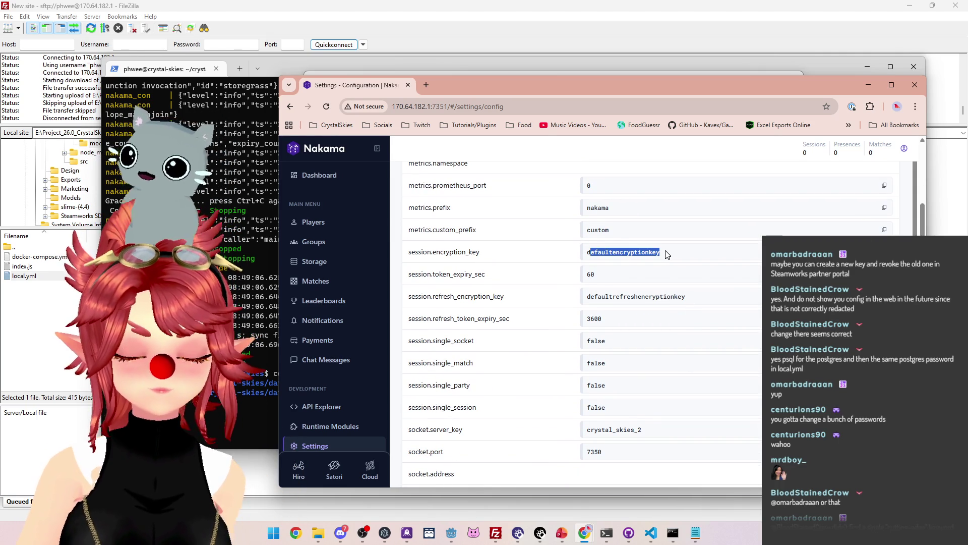
{"action": "scroll", "coordinate": [479, 176], "scroll_direction": "up", "scroll_amount": 1}
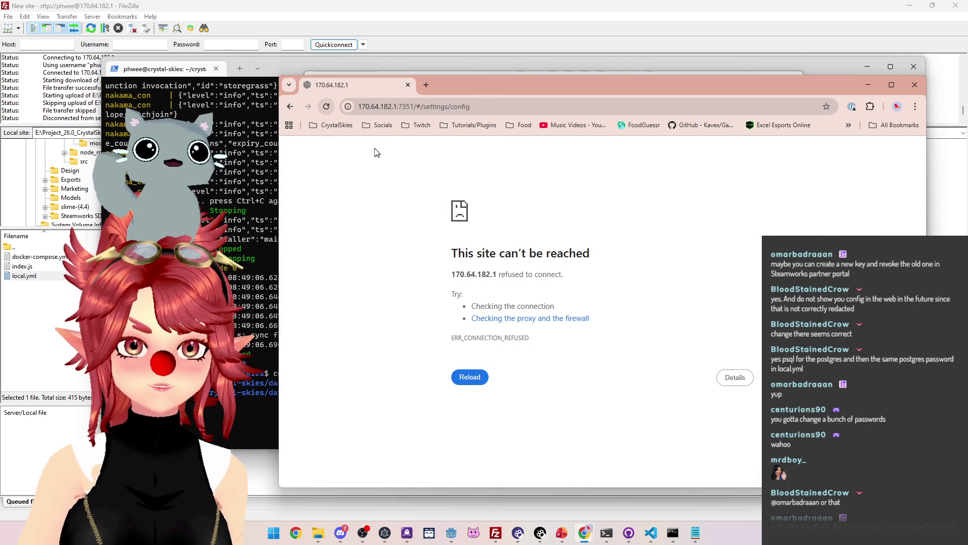
{"action": "left_click", "coordinate": [329, 130]}
{"action": "mouse_move", "coordinate": [454, 315]}
{"action": "left_click", "coordinate": [529, 315]}
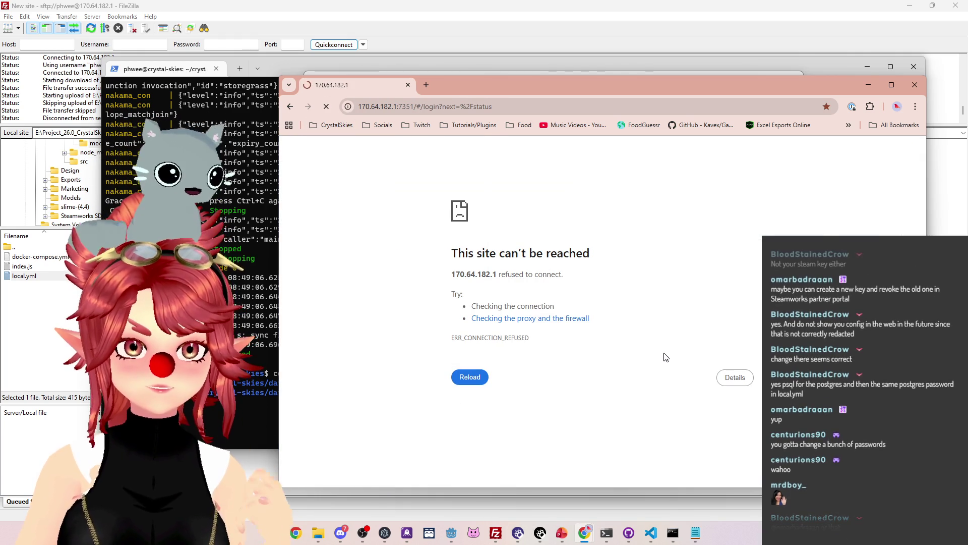
Step: Check the server terminal, then return to the Nakama Settings > Configuration page
{"action": "key", "text": "alt+Tab"}
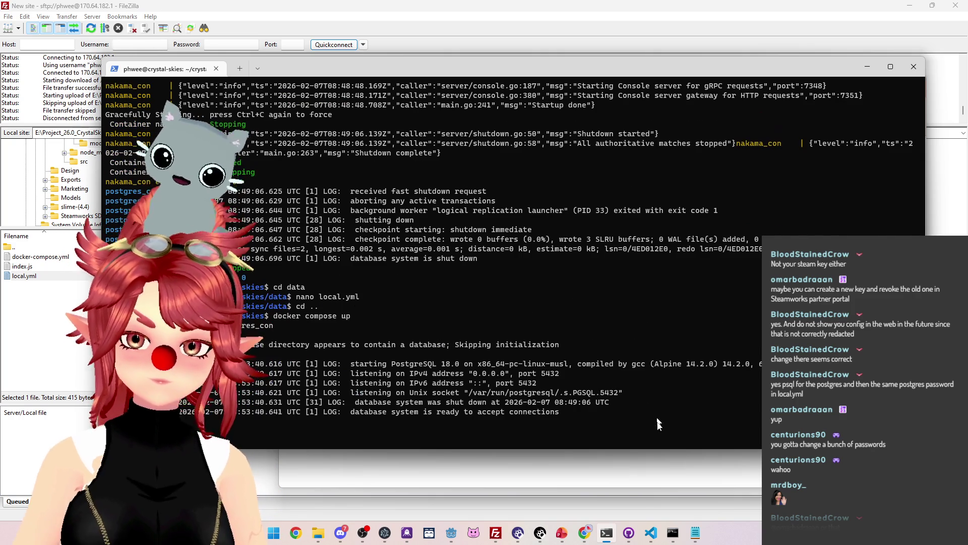
{"action": "mouse_move", "coordinate": [585, 534]}
{"action": "left_click", "coordinate": [637, 481]}
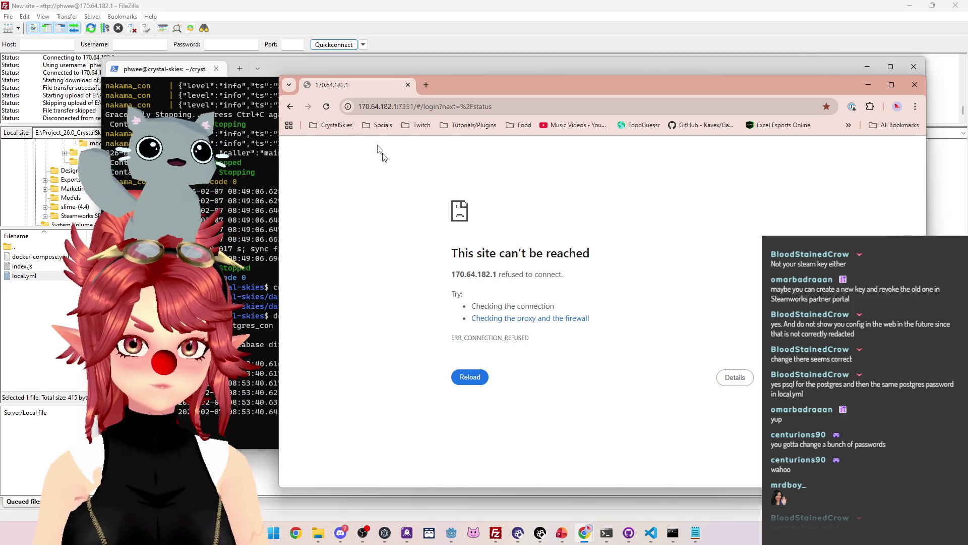
{"action": "left_click", "coordinate": [291, 107]}
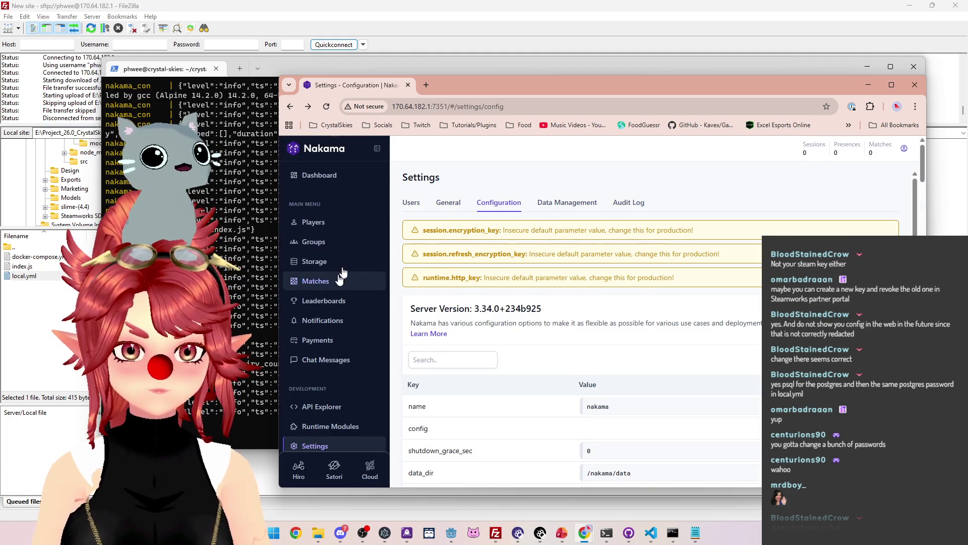
{"action": "scroll", "coordinate": [587, 341], "scroll_direction": "down", "scroll_amount": 1}
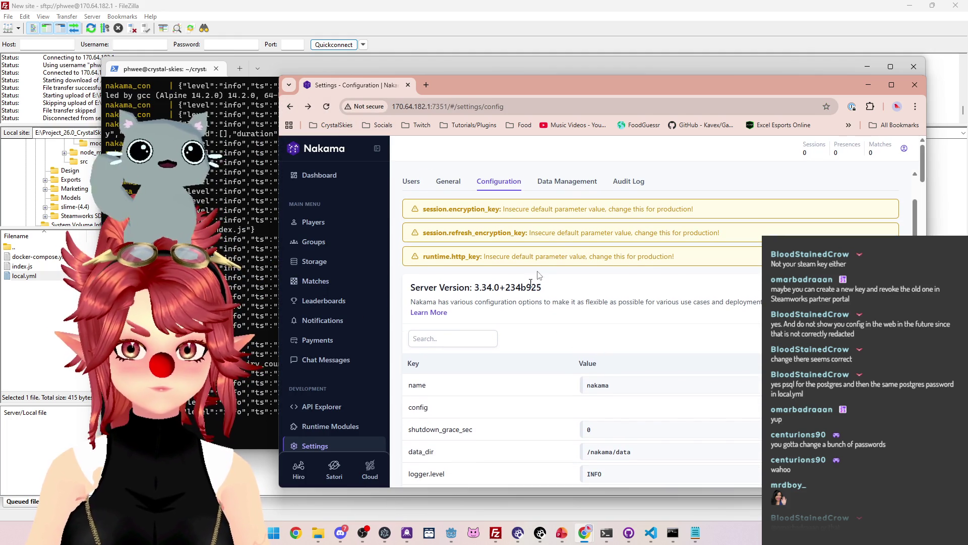
{"action": "scroll", "coordinate": [588, 244], "scroll_direction": "down", "scroll_amount": 5}
{"action": "scroll", "coordinate": [588, 244], "scroll_direction": "up", "scroll_amount": 5}
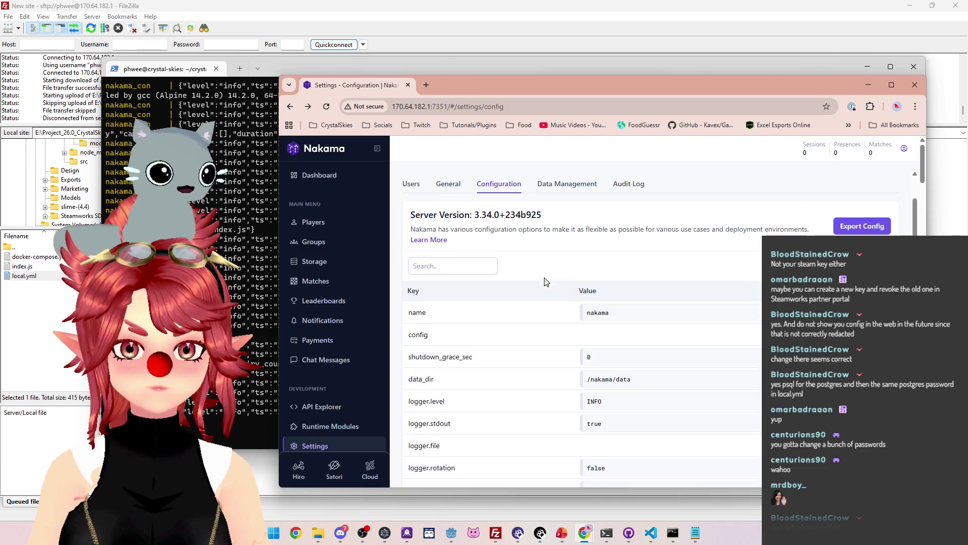
{"action": "scroll", "coordinate": [641, 363], "scroll_direction": "down", "scroll_amount": 4}
{"action": "scroll", "coordinate": [634, 367], "scroll_direction": "down", "scroll_amount": 12}
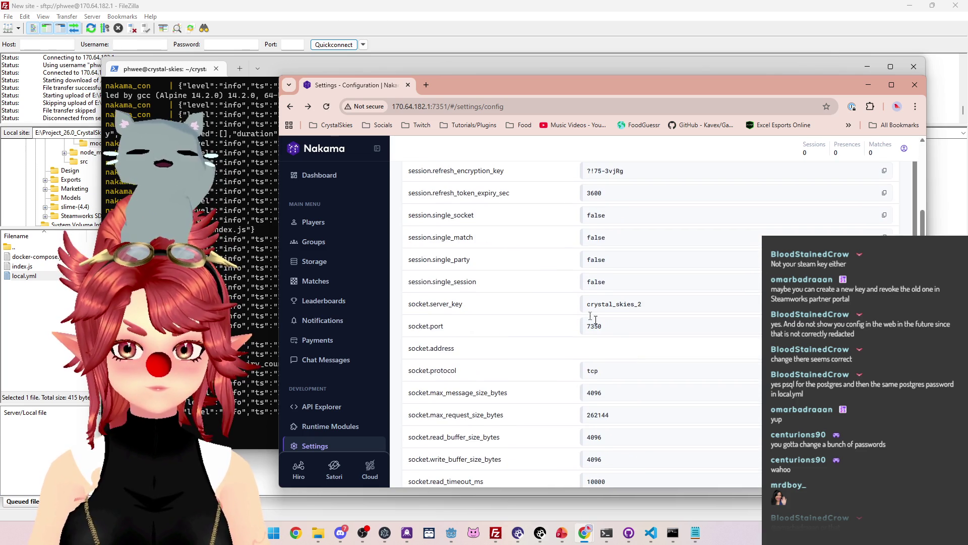
{"action": "scroll", "coordinate": [608, 321], "scroll_direction": "down", "scroll_amount": 3}
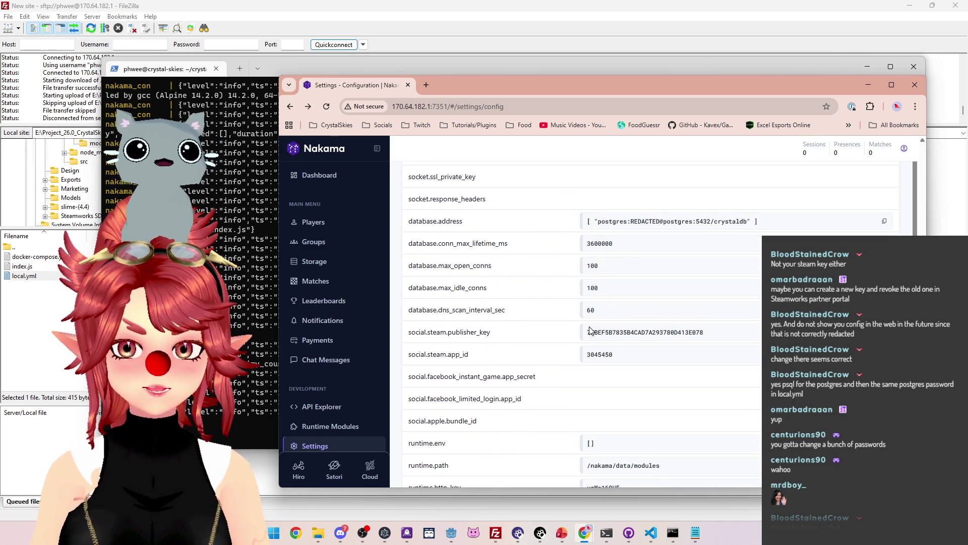
{"action": "scroll", "coordinate": [632, 317], "scroll_direction": "up", "scroll_amount": 6}
{"action": "scroll", "coordinate": [632, 318], "scroll_direction": "down", "scroll_amount": 6}
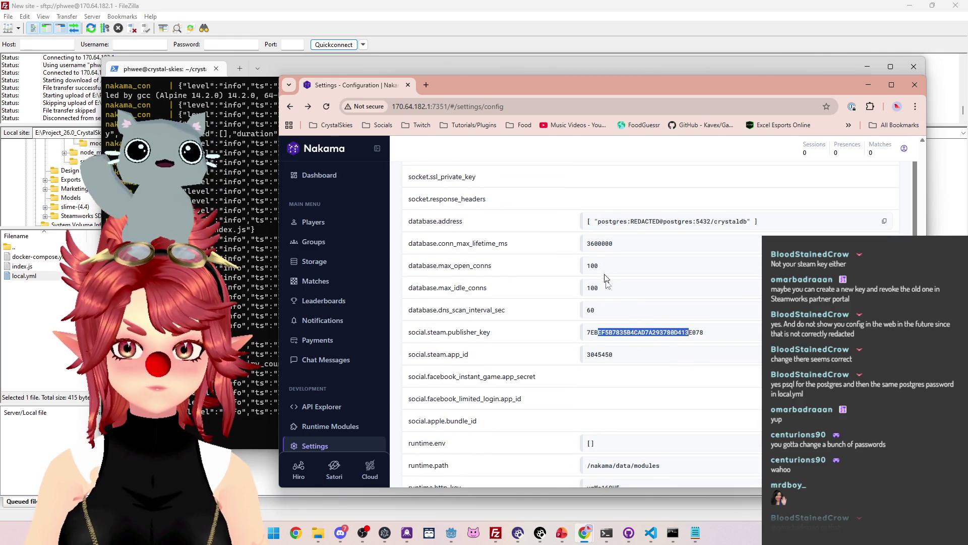
{"action": "scroll", "coordinate": [608, 302], "scroll_direction": "down", "scroll_amount": 4}
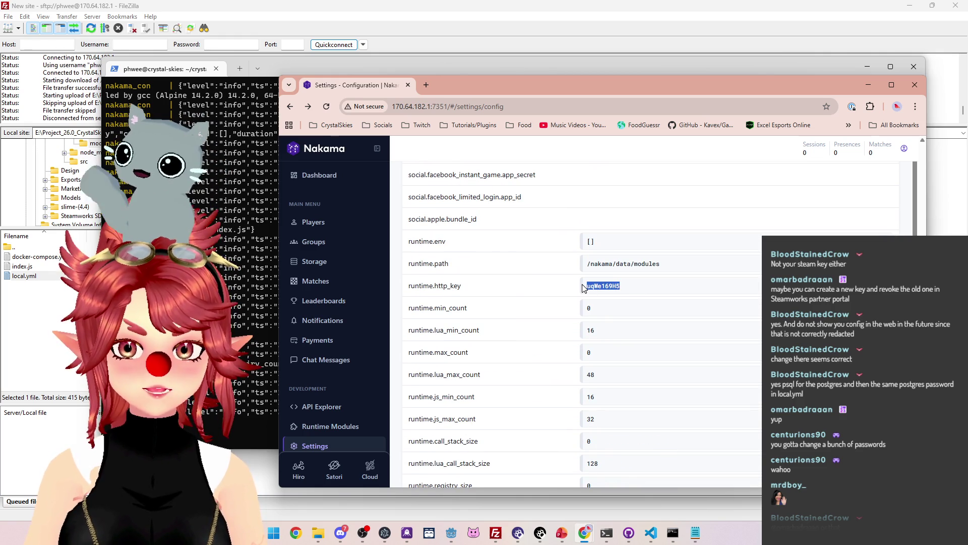
{"action": "scroll", "coordinate": [628, 289], "scroll_direction": "down", "scroll_amount": 20}
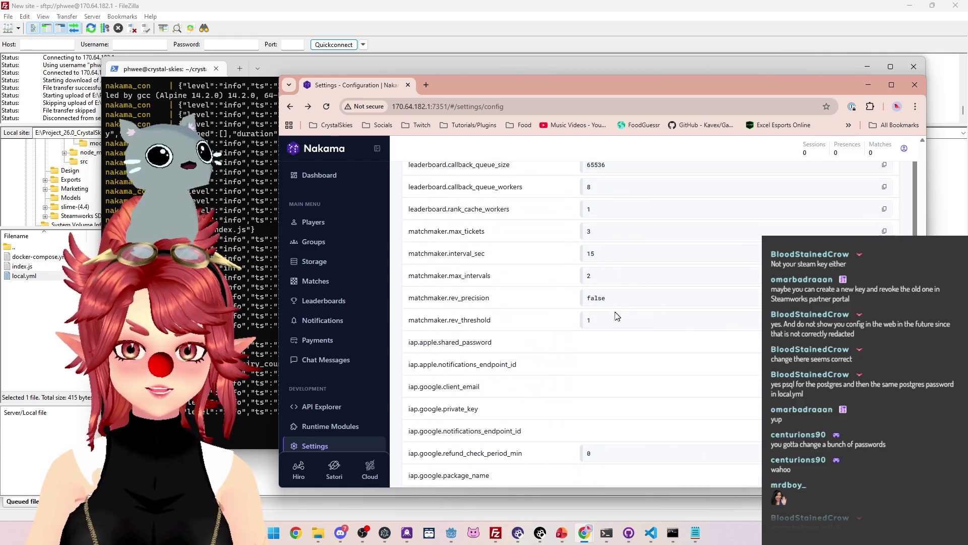
{"action": "scroll", "coordinate": [646, 293], "scroll_direction": "up", "scroll_amount": 4}
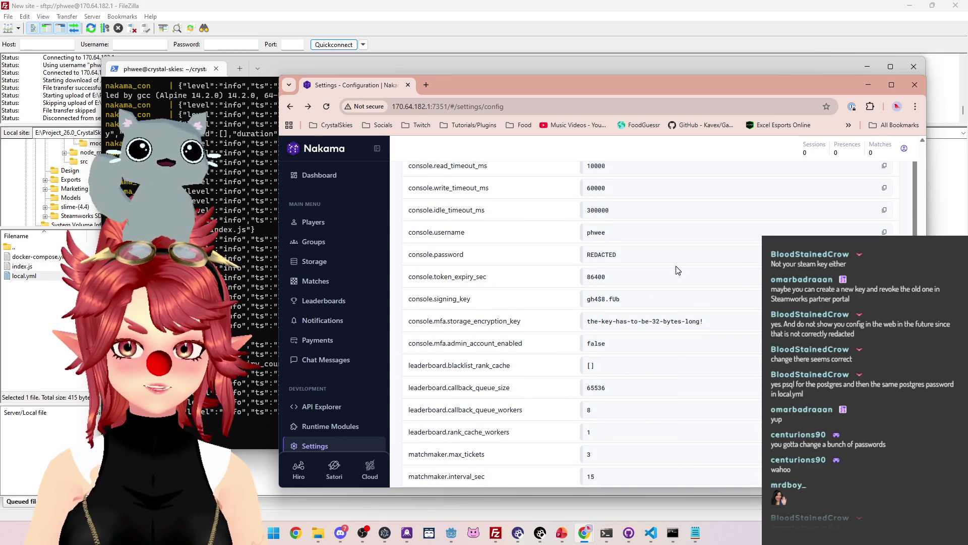
{"action": "left_click_drag", "start_coordinate": [638, 89], "coordinate": [592, 73]}
Step: Highlight the storage encryption key, mfa key, and console username, password and token expiry rows
{"action": "left_click_drag", "start_coordinate": [553, 304], "coordinate": [647, 305]}
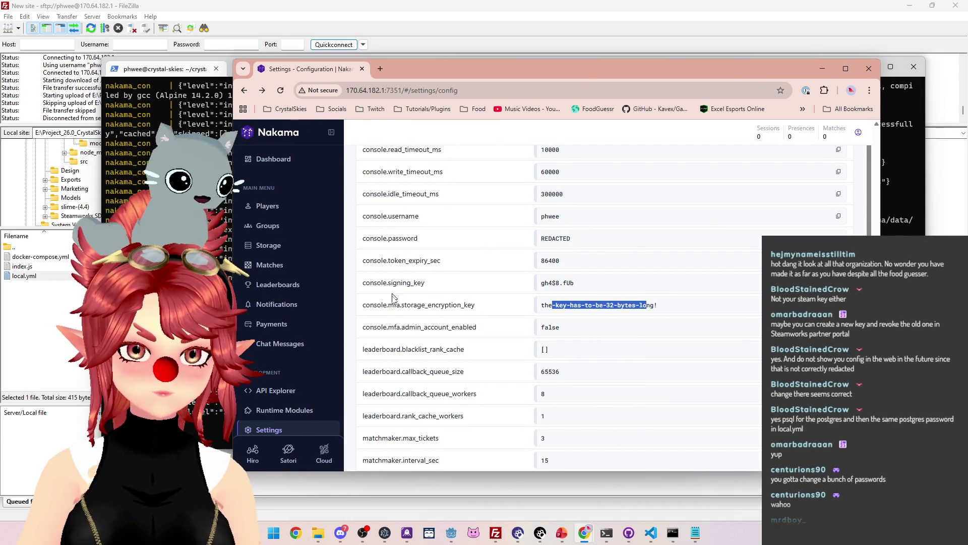
{"action": "left_click_drag", "start_coordinate": [388, 304], "coordinate": [472, 304]}
{"action": "scroll", "coordinate": [526, 338], "scroll_direction": "up", "scroll_amount": 2}
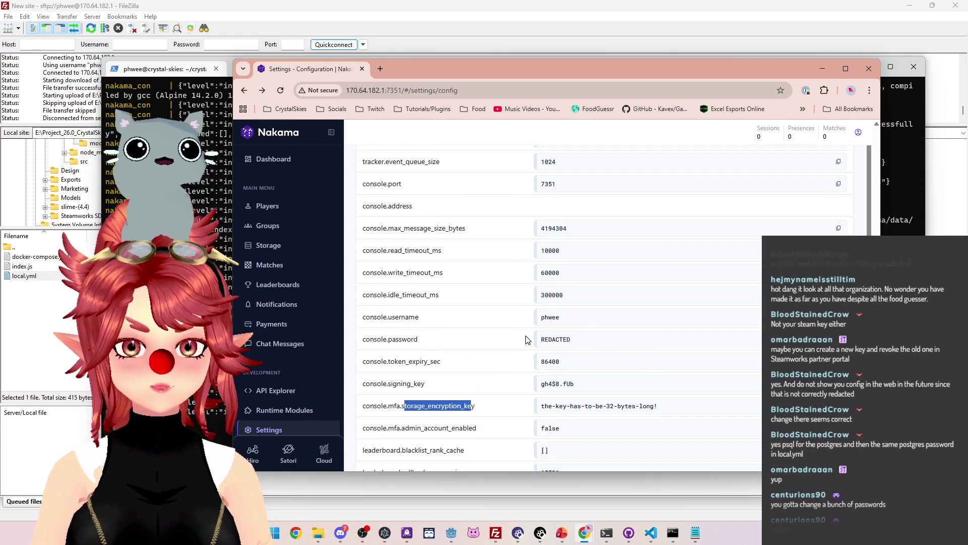
{"action": "scroll", "coordinate": [526, 339], "scroll_direction": "down", "scroll_amount": 3}
{"action": "left_click_drag", "start_coordinate": [625, 334], "coordinate": [544, 332]}
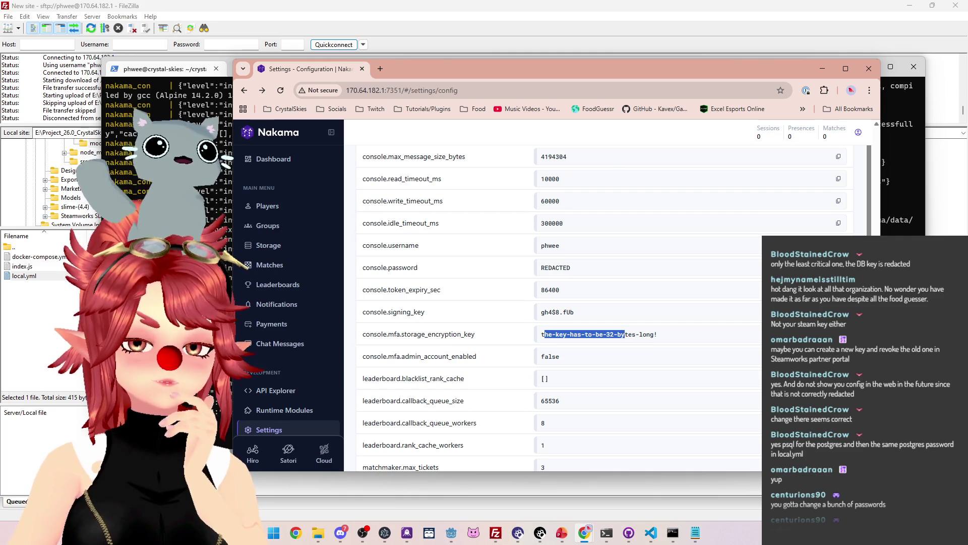
{"action": "left_click", "coordinate": [653, 323]}
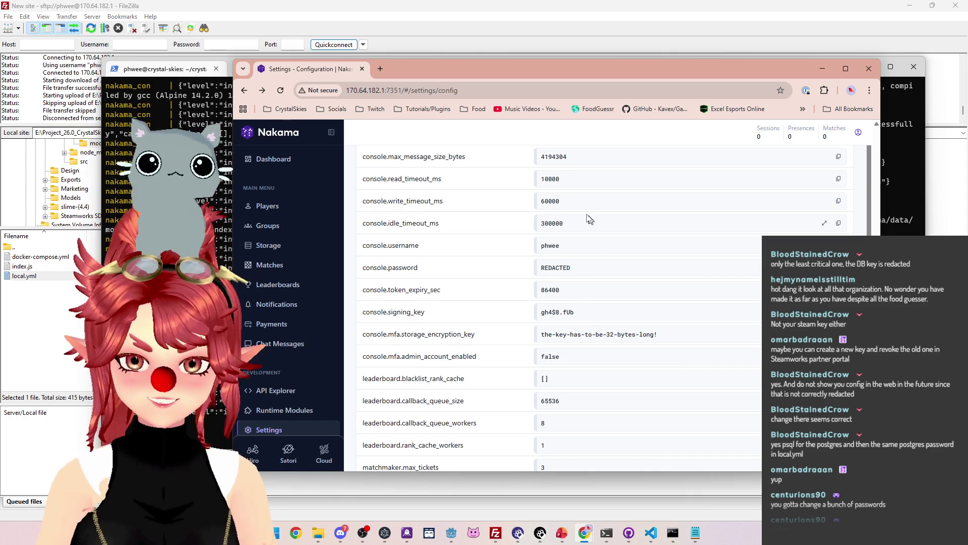
{"action": "left_click_drag", "start_coordinate": [593, 235], "coordinate": [607, 300]}
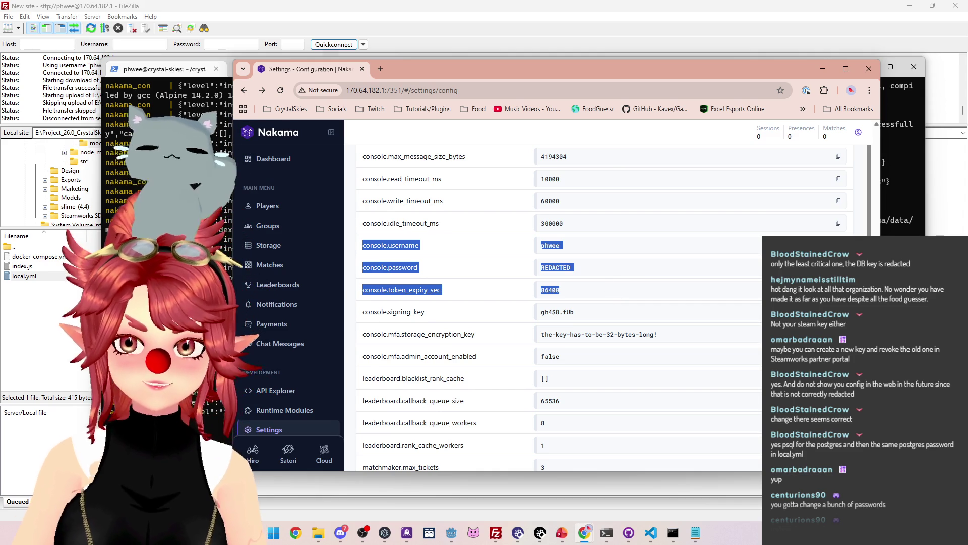
Step: Close the server log terminal and the browser showing the Nakama settings
{"action": "key", "text": "alt+Tab"}
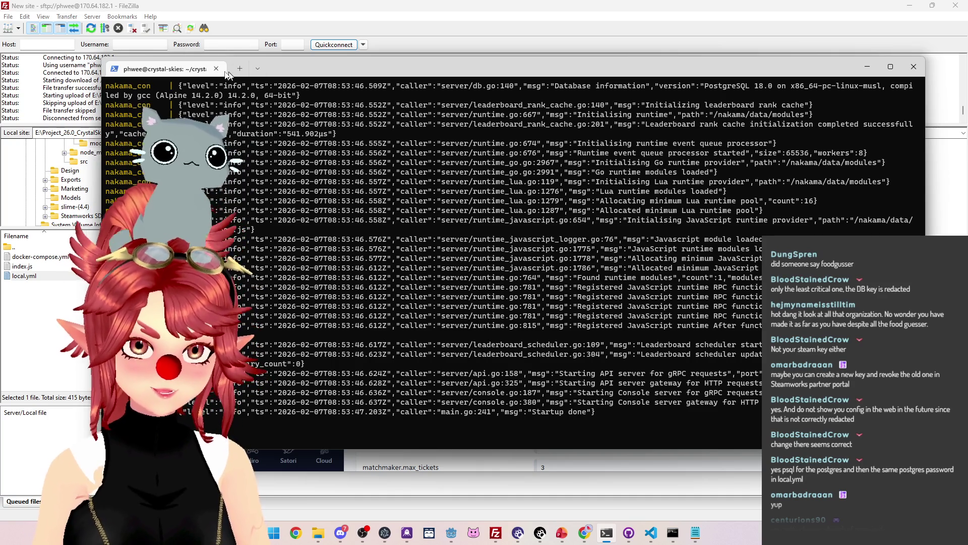
{"action": "left_click", "coordinate": [216, 68]}
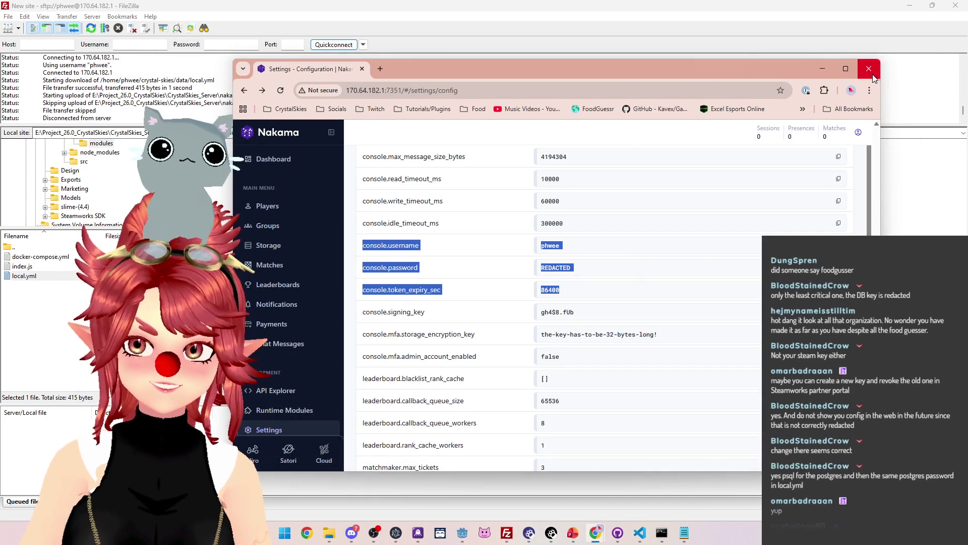
{"action": "left_click", "coordinate": [872, 75]}
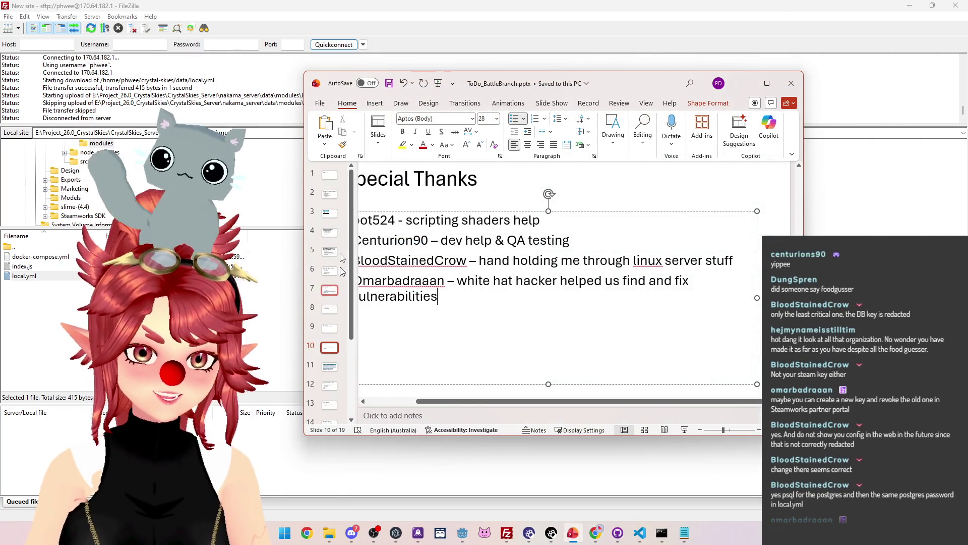
Step: Show the SSH notes slide and bring the Steam key search results forward
{"action": "left_click", "coordinate": [336, 196]}
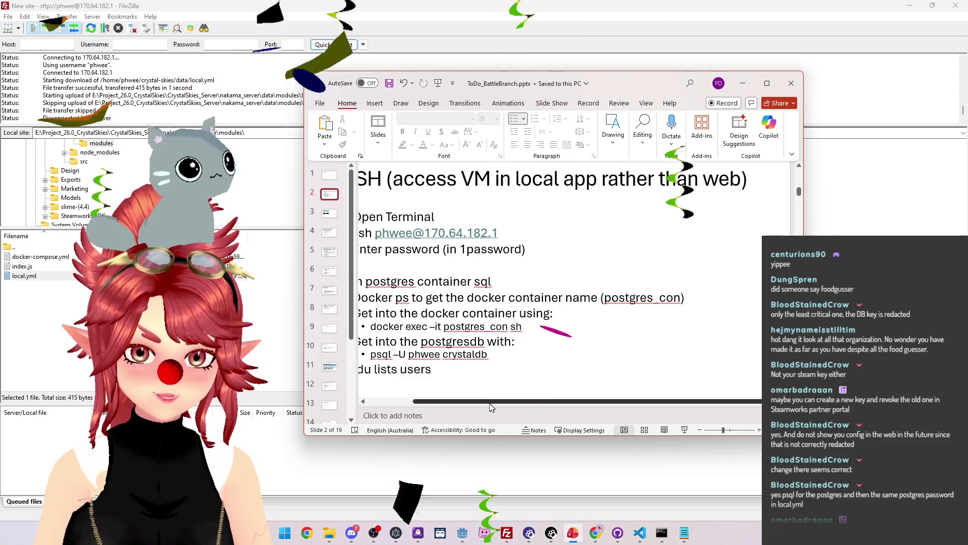
{"action": "left_click", "coordinate": [595, 532]}
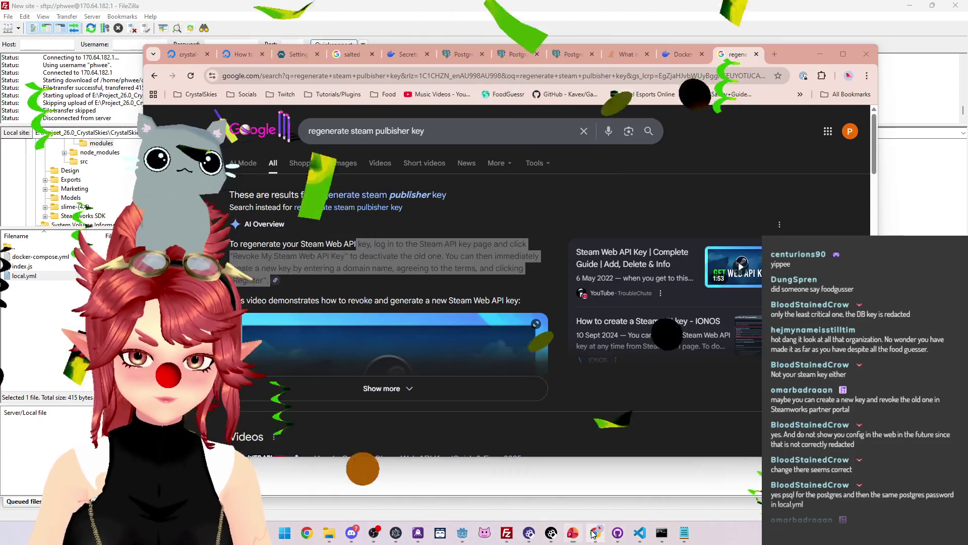
{"action": "mouse_move", "coordinate": [662, 539]}
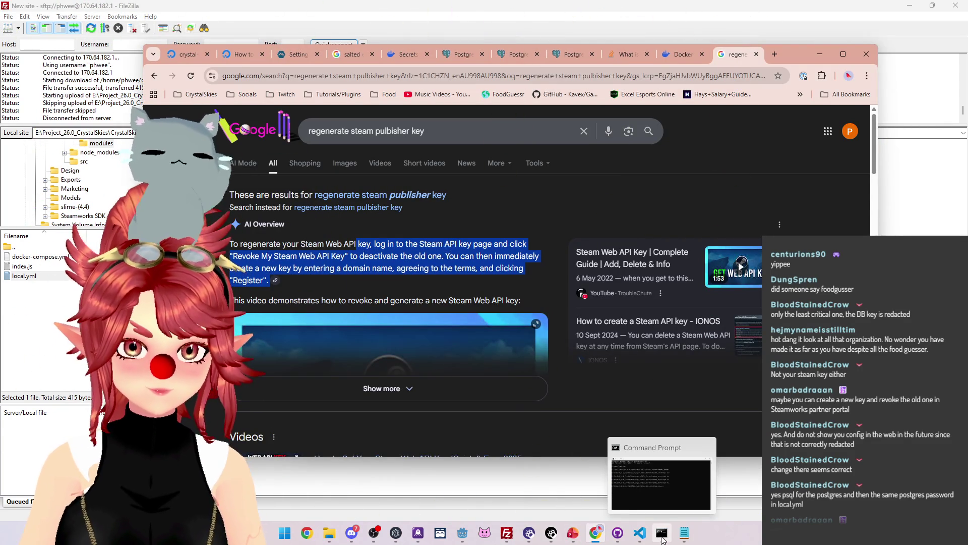
Step: Launch a new Terminal window from the system search
{"action": "left_click", "coordinate": [284, 533]}
{"action": "type", "text": "wind"}
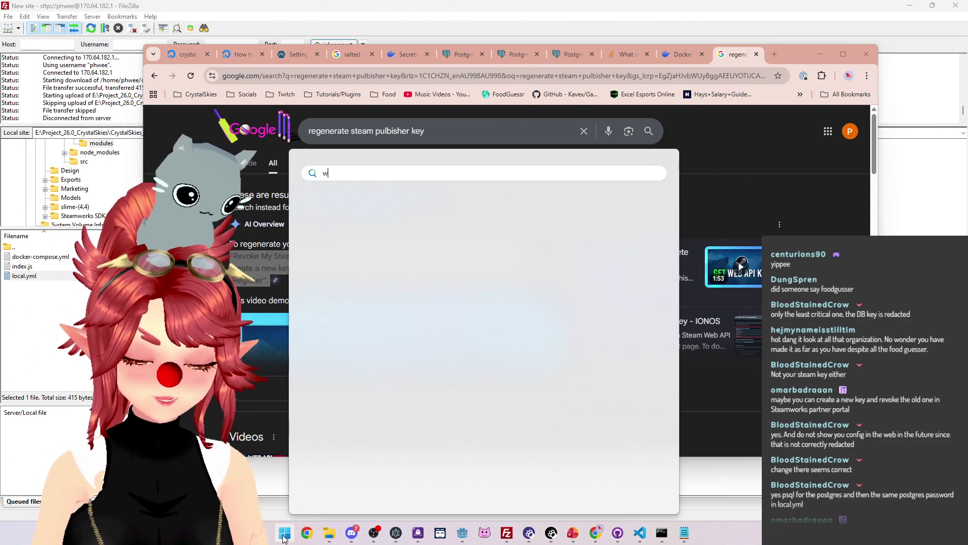
{"action": "key", "text": "BackSpace"}
{"action": "key", "text": "BackSpace"}
{"action": "key", "text": "BackSpace"}
{"action": "type", "text": "term"}
{"action": "key", "text": "Return"}
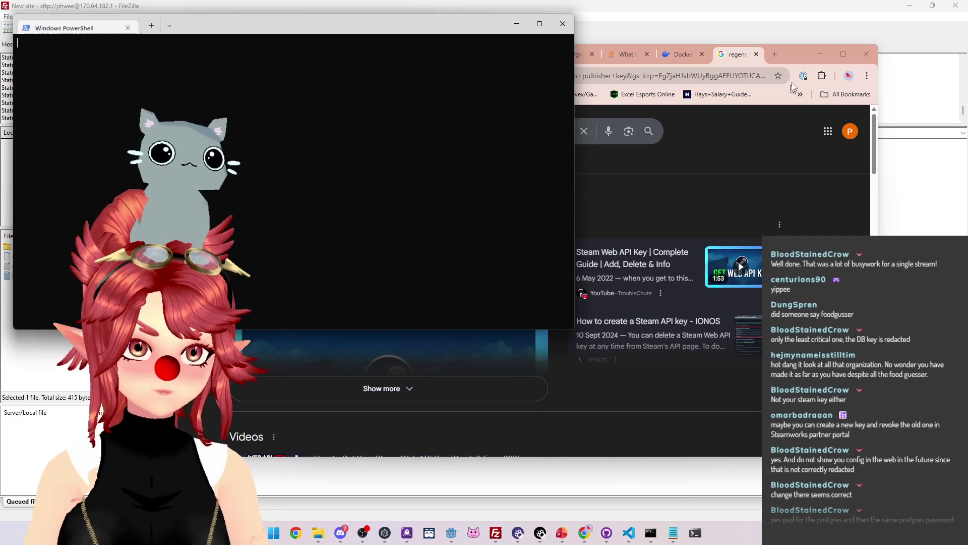
{"action": "left_click_drag", "start_coordinate": [796, 54], "coordinate": [855, 60]}
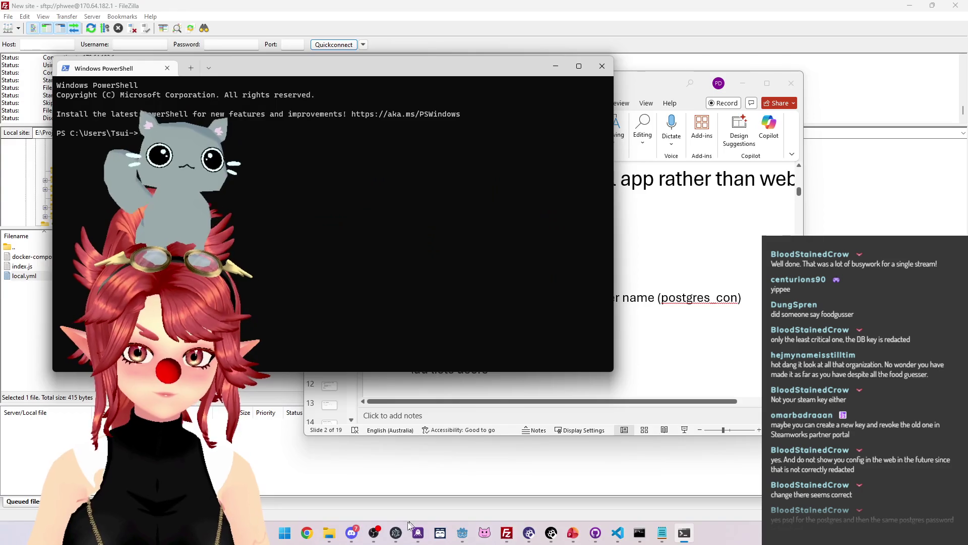
Step: Copy the server IP 170.64.182.1 from the SSH slide and paste it into the ssh command
{"action": "mouse_move", "coordinate": [309, 75]}
{"action": "left_mouse_down"}
{"action": "mouse_move", "coordinate": [540, 86]}
{"action": "mouse_move", "coordinate": [486, 106]}
{"action": "mouse_move", "coordinate": [531, 87]}
{"action": "mouse_move", "coordinate": [559, 142]}
{"action": "mouse_move", "coordinate": [568, 128]}
{"action": "mouse_move", "coordinate": [606, 125]}
{"action": "left_mouse_up"}
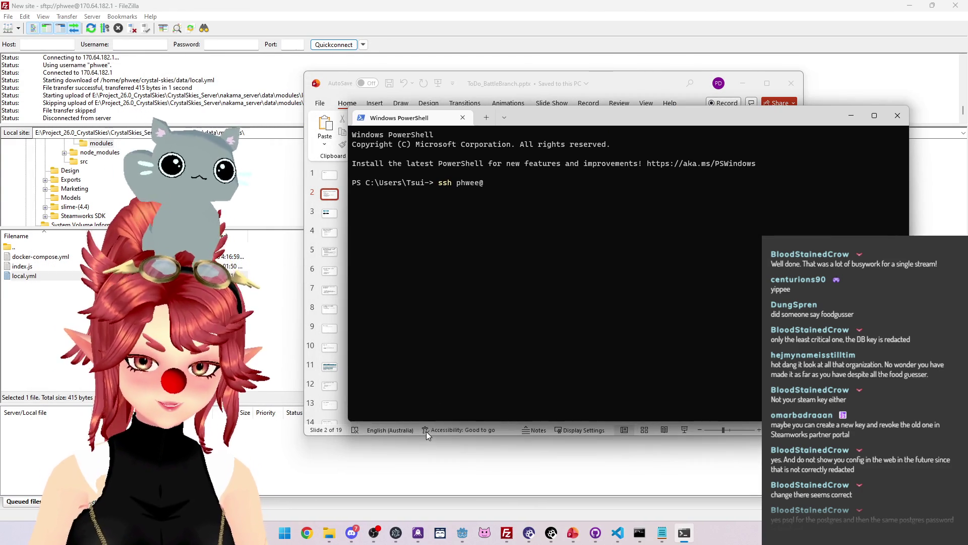
{"action": "left_click", "coordinate": [575, 536]}
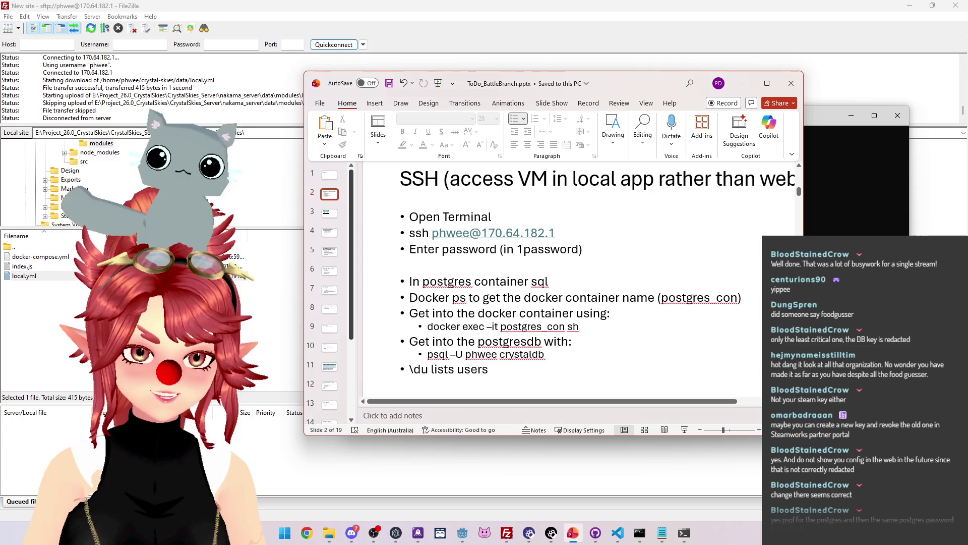
{"action": "double_click", "coordinate": [517, 233]}
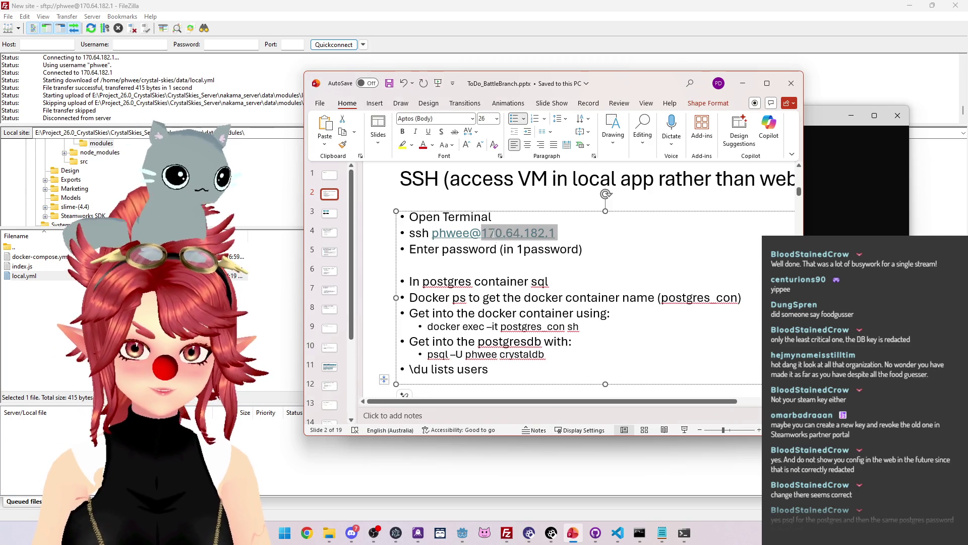
{"action": "key", "text": "ctrl+c"}
{"action": "key", "text": "alt+Tab"}
{"action": "key", "text": "ctrl+v"}
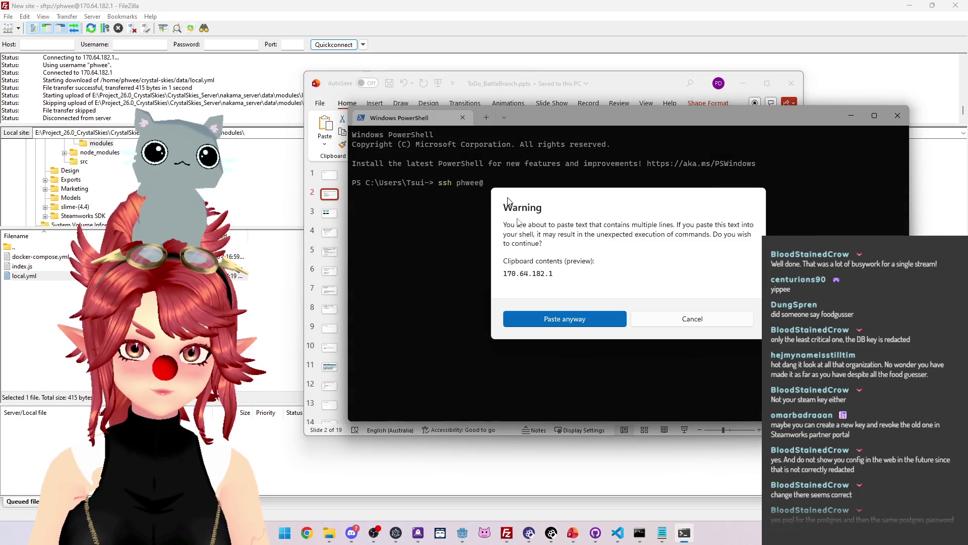
{"action": "left_click", "coordinate": [608, 320]}
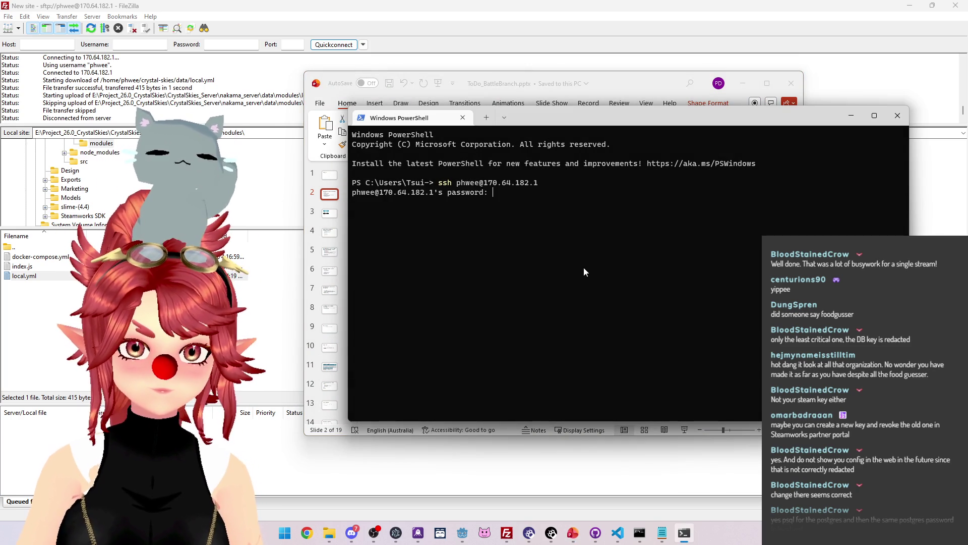
{"action": "left_click_drag", "start_coordinate": [668, 123], "coordinate": [518, 178]}
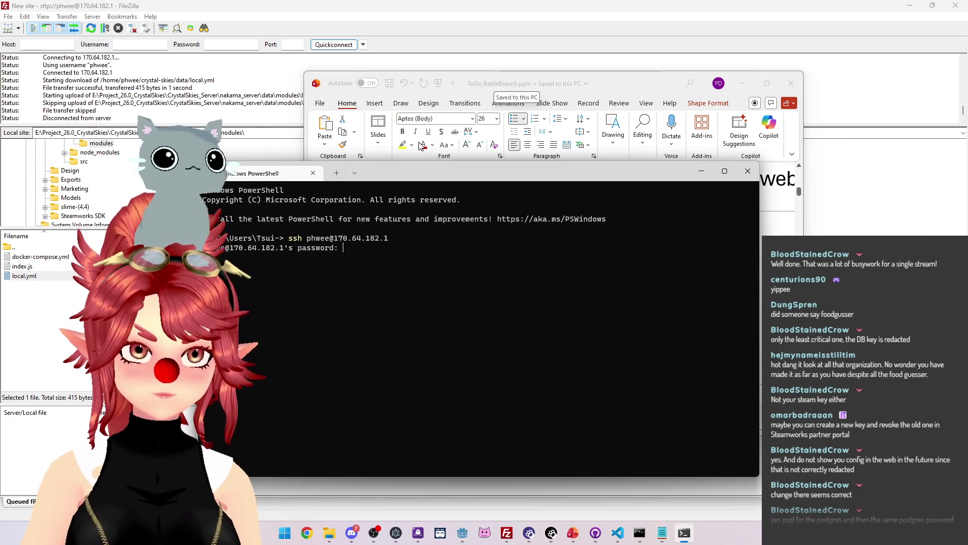
{"action": "left_click_drag", "start_coordinate": [572, 179], "coordinate": [495, 189]}
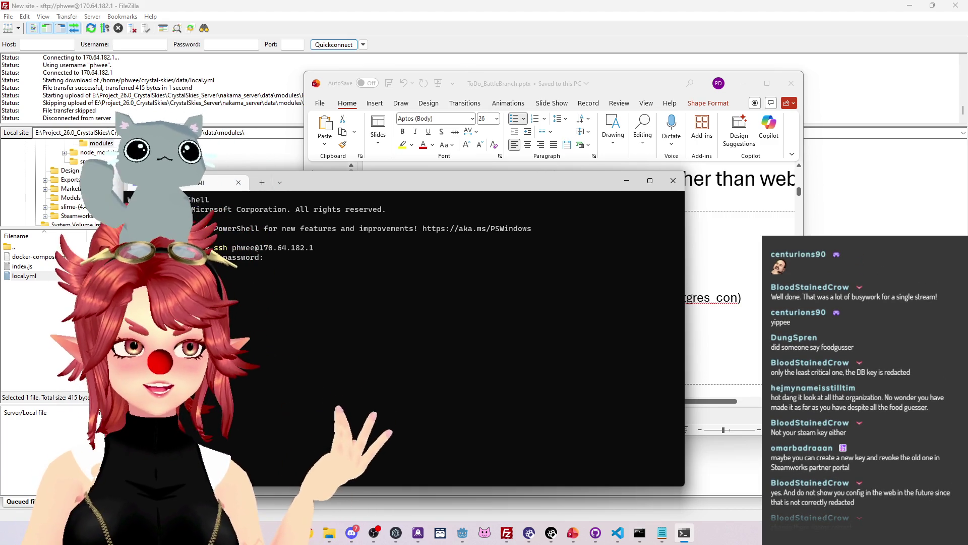
Step: Close FileZilla
{"action": "left_click", "coordinate": [644, 19]}
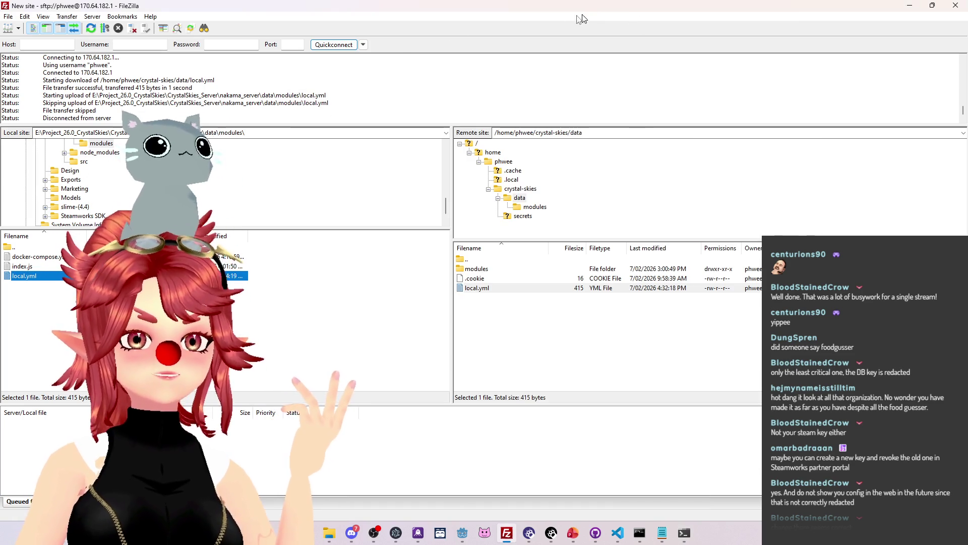
{"action": "left_click", "coordinate": [933, 5]}
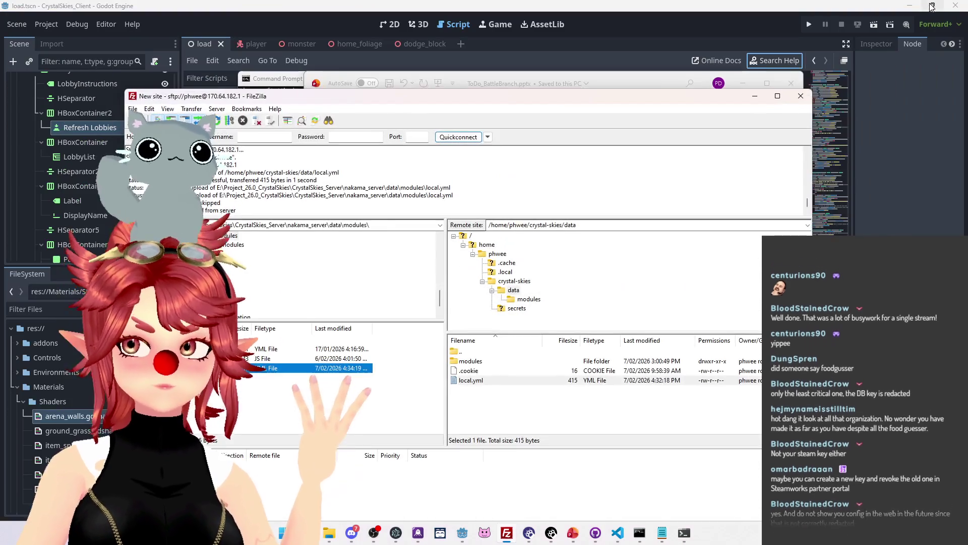
{"action": "left_click", "coordinate": [800, 96]}
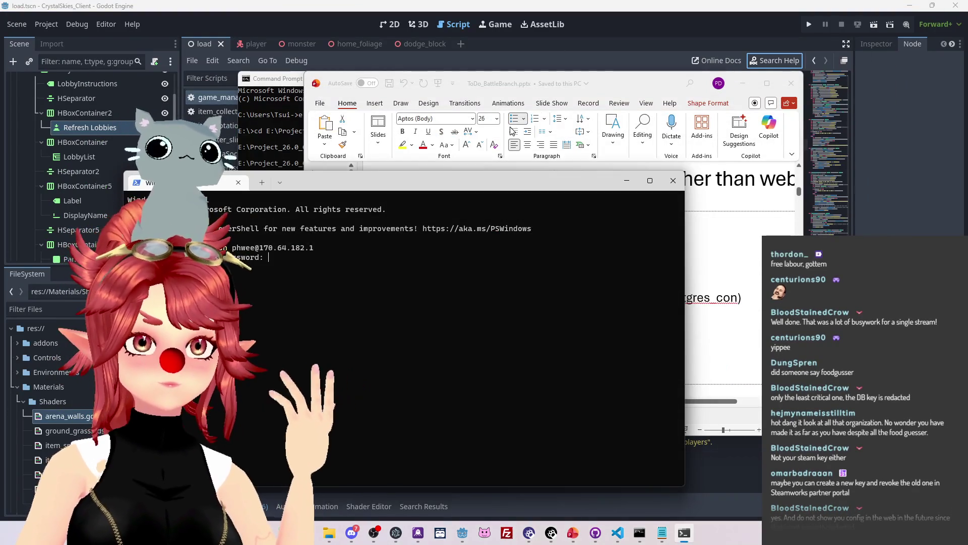
{"action": "left_click_drag", "start_coordinate": [525, 191], "coordinate": [488, 185]}
Step: Page the deck to the Special Thanks slide, then bring the Godot script editor forward
{"action": "left_click", "coordinate": [408, 279]}
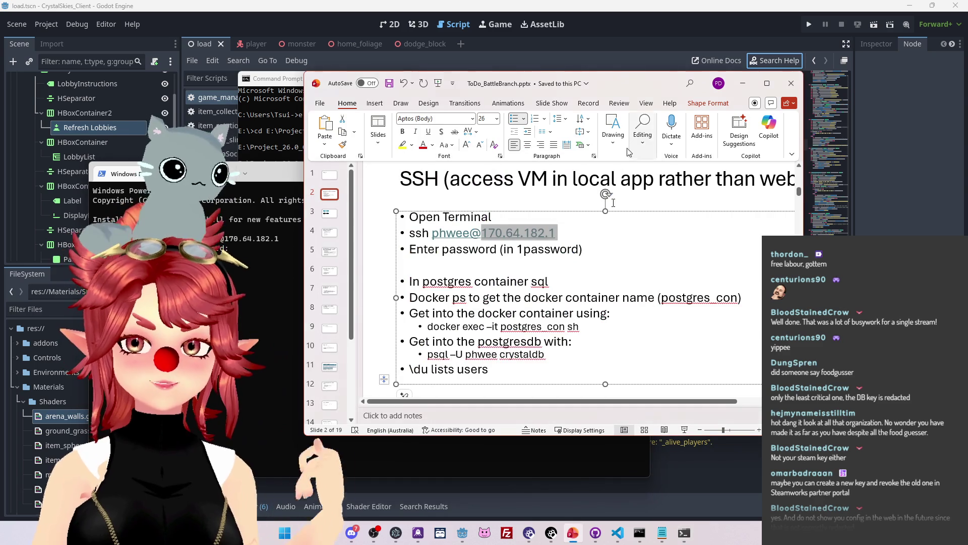
{"action": "left_click", "coordinate": [329, 251]}
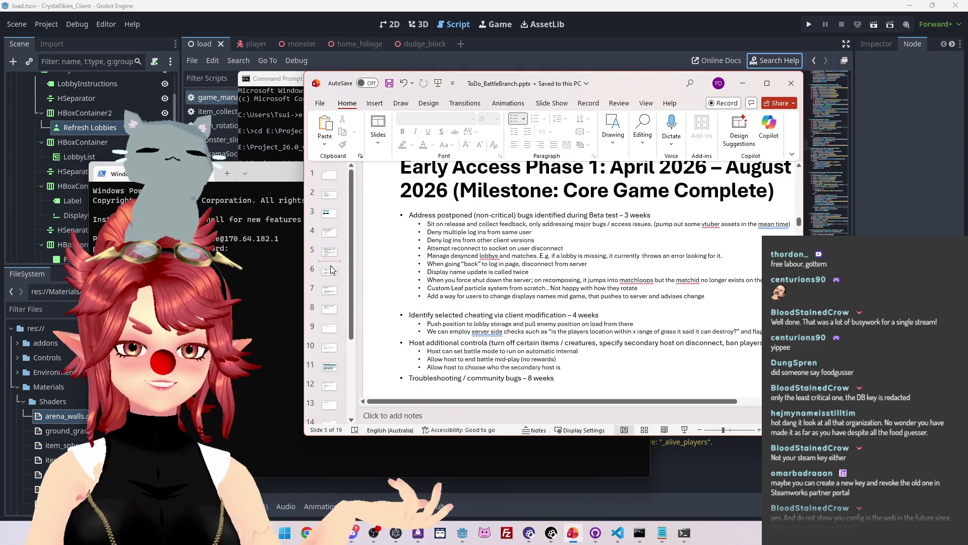
{"action": "left_click", "coordinate": [329, 270]}
{"action": "left_click", "coordinate": [329, 290]}
{"action": "left_click", "coordinate": [329, 347]}
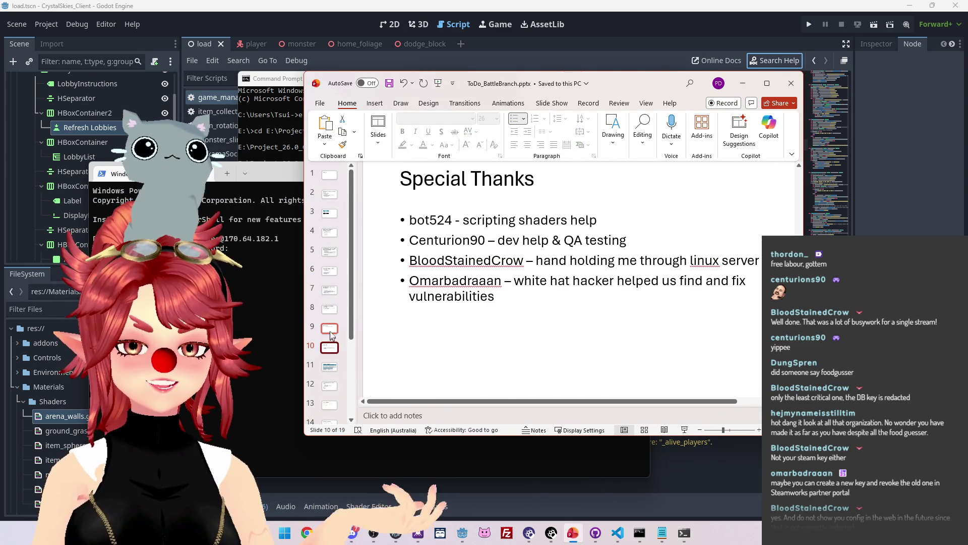
{"action": "left_click_drag", "start_coordinate": [655, 87], "coordinate": [655, 71]}
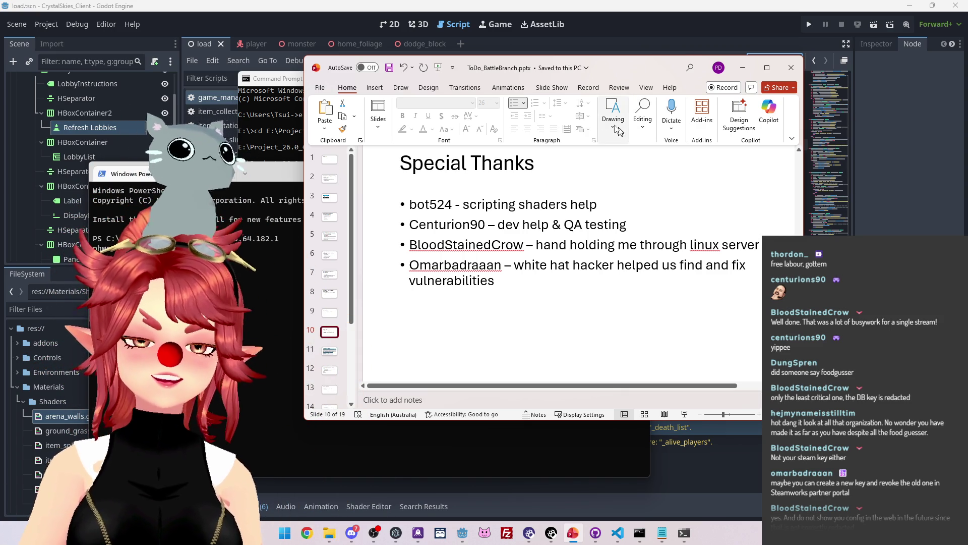
{"action": "left_click", "coordinate": [634, 7]}
{"action": "left_click", "coordinate": [545, 188]}
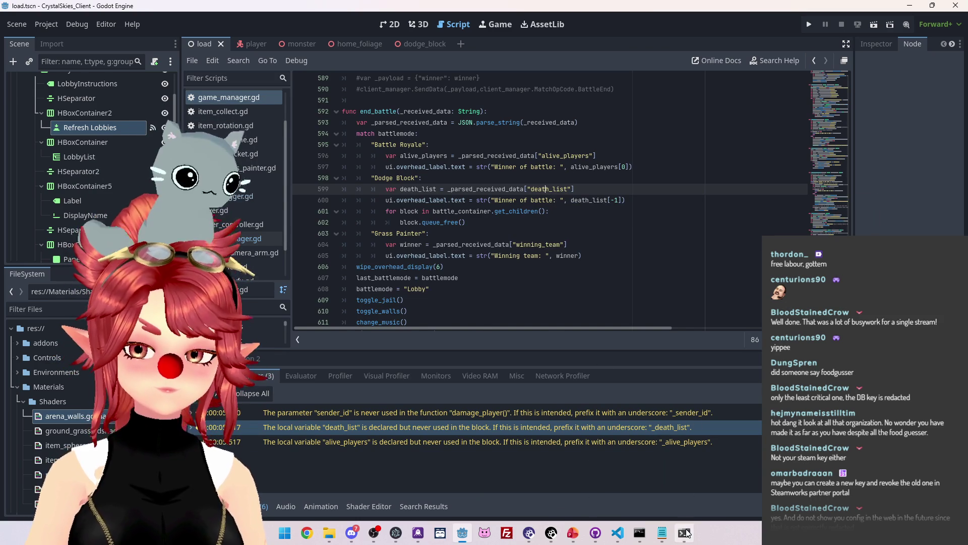
Step: Review the nakama_server history and its four changed files, then open a new Chrome window
{"action": "mouse_move", "coordinate": [639, 535]}
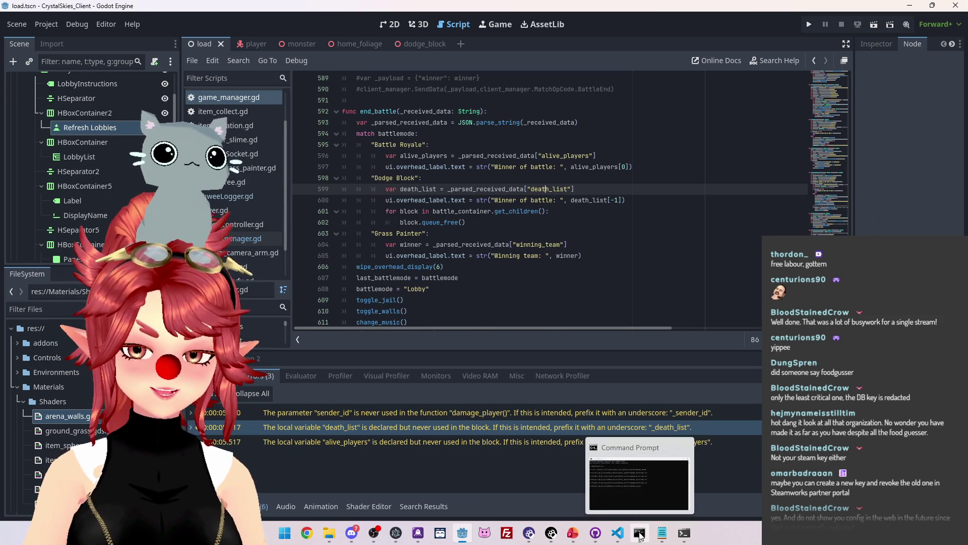
{"action": "left_click", "coordinate": [596, 534]}
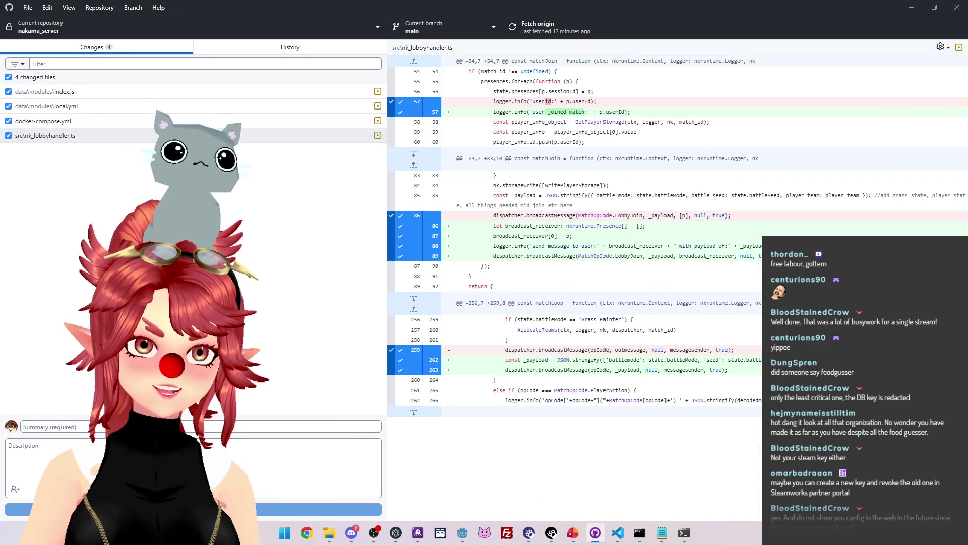
{"action": "left_click", "coordinate": [204, 50]}
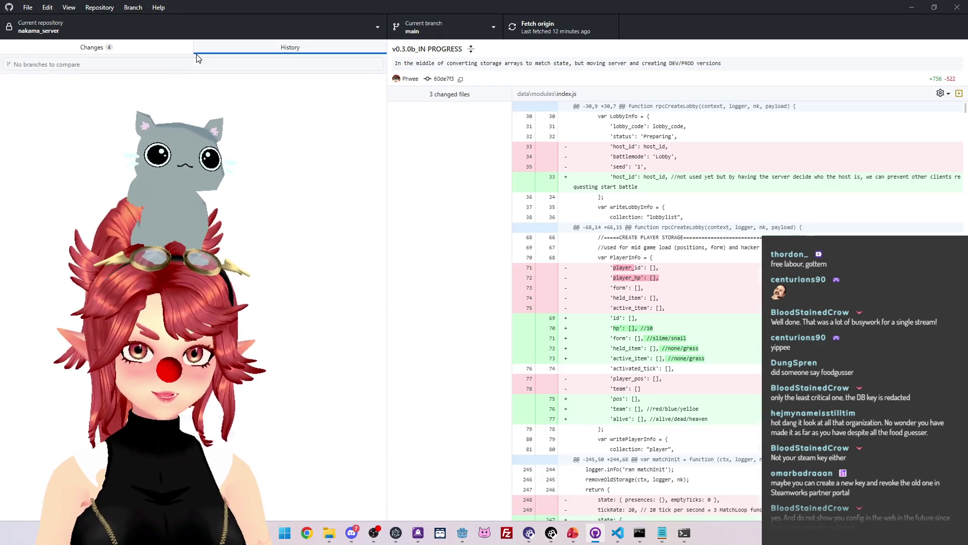
{"action": "left_click", "coordinate": [183, 51]}
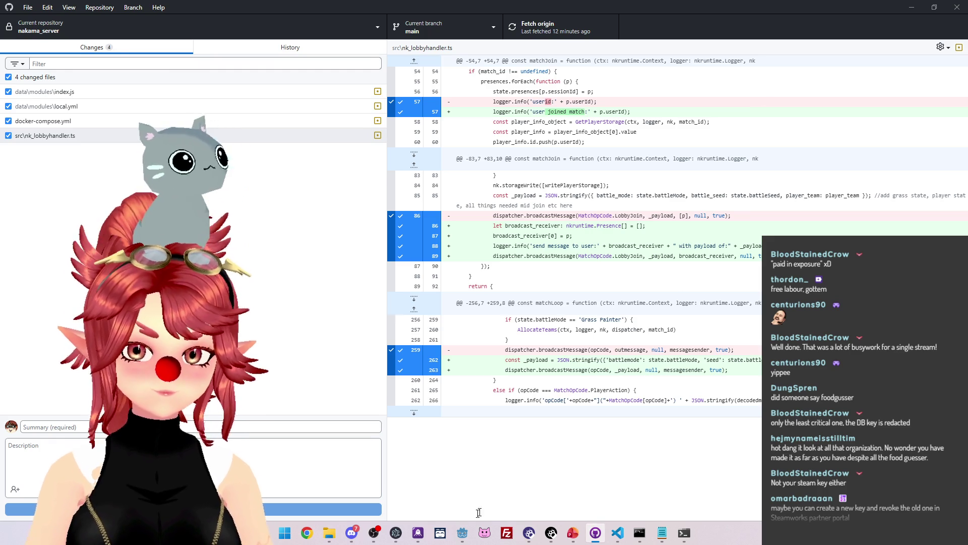
{"action": "mouse_move", "coordinate": [461, 535]}
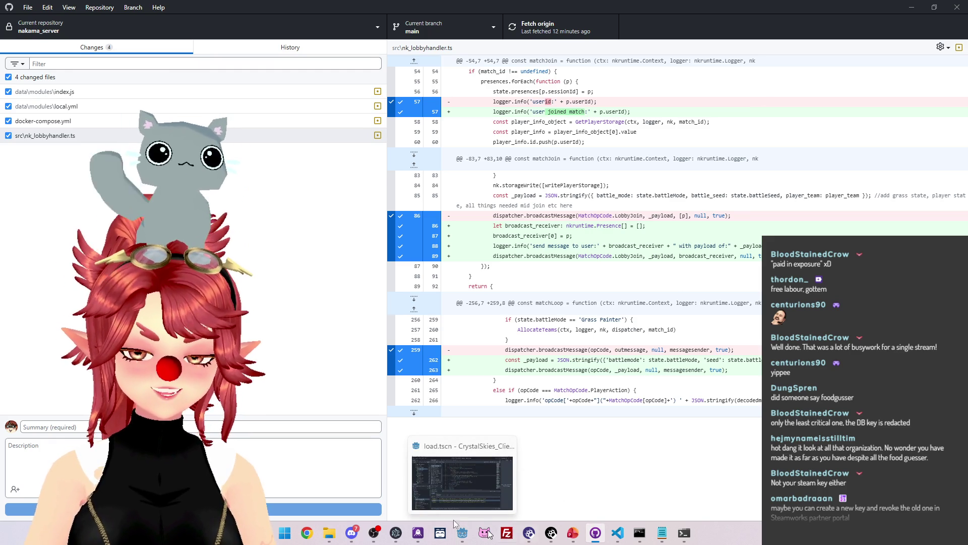
{"action": "left_click", "coordinate": [306, 532]}
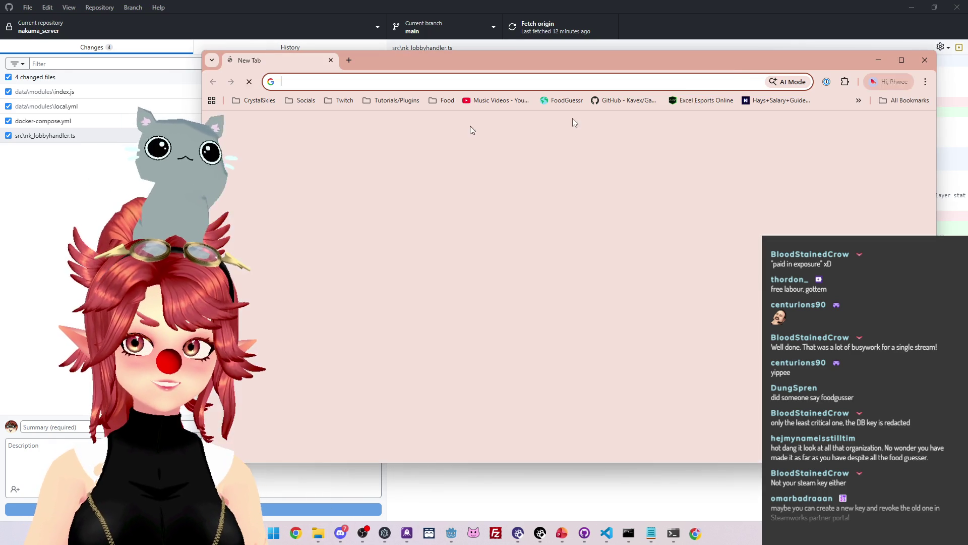
Step: Open FoodGuessr in a maximised browser and start today's Daily challenge
{"action": "left_click_drag", "start_coordinate": [737, 58], "coordinate": [671, 51]}
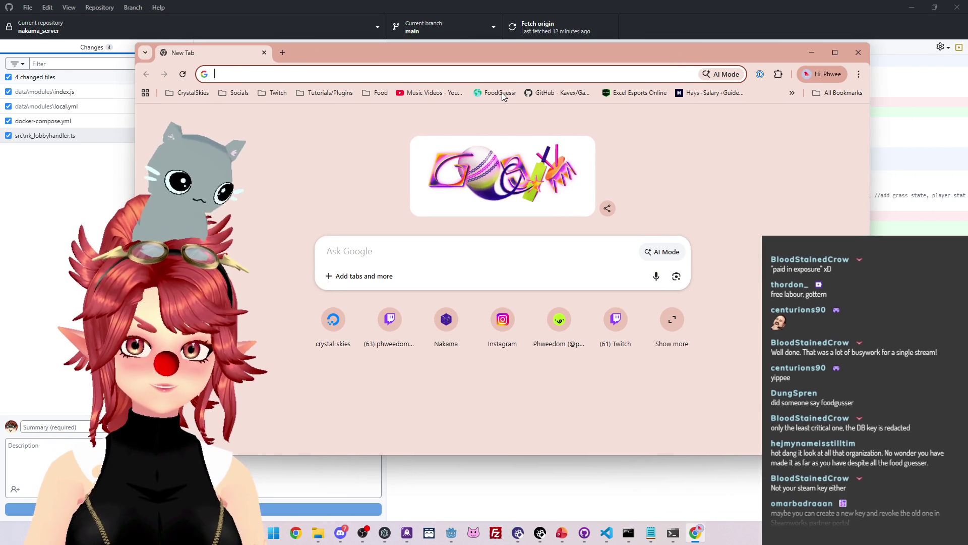
{"action": "left_click", "coordinate": [501, 92]}
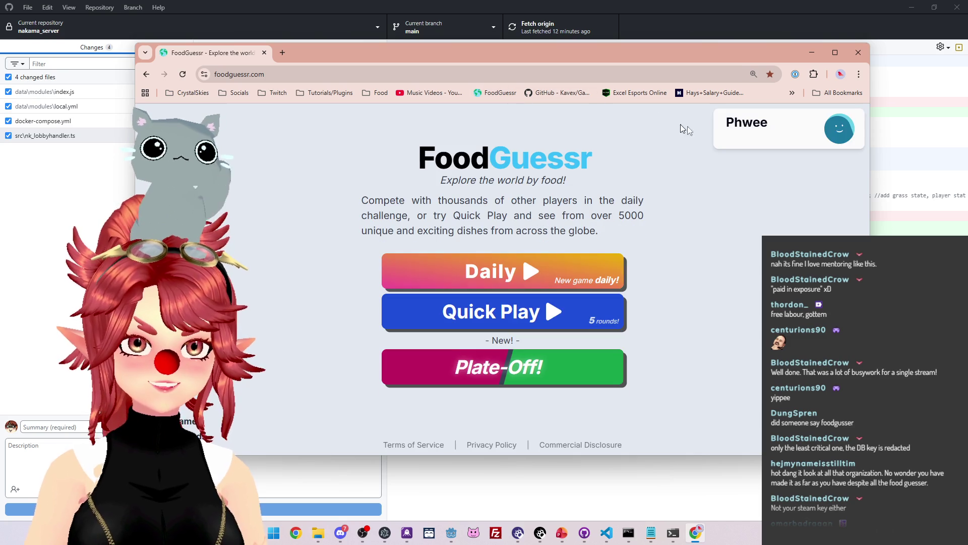
{"action": "left_click", "coordinate": [833, 57]}
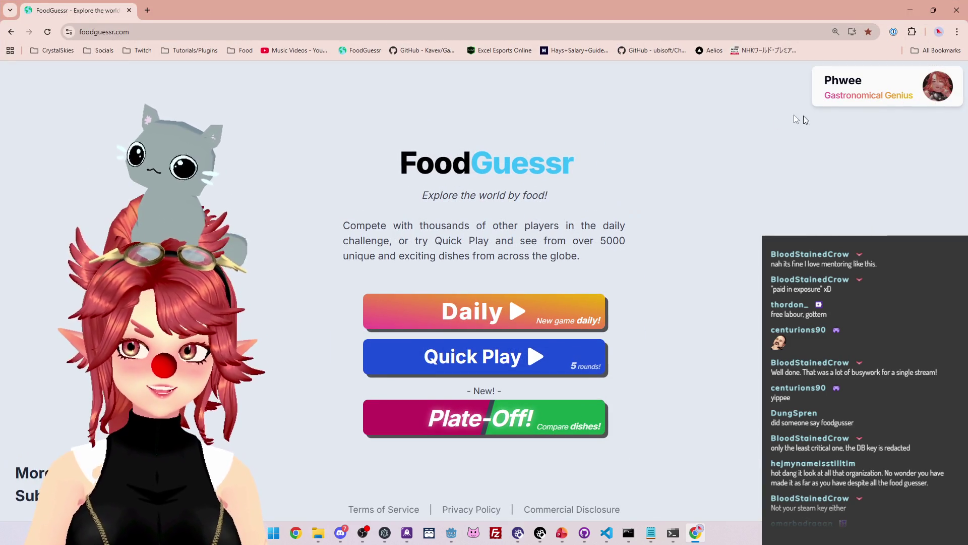
{"action": "left_click", "coordinate": [523, 306]}
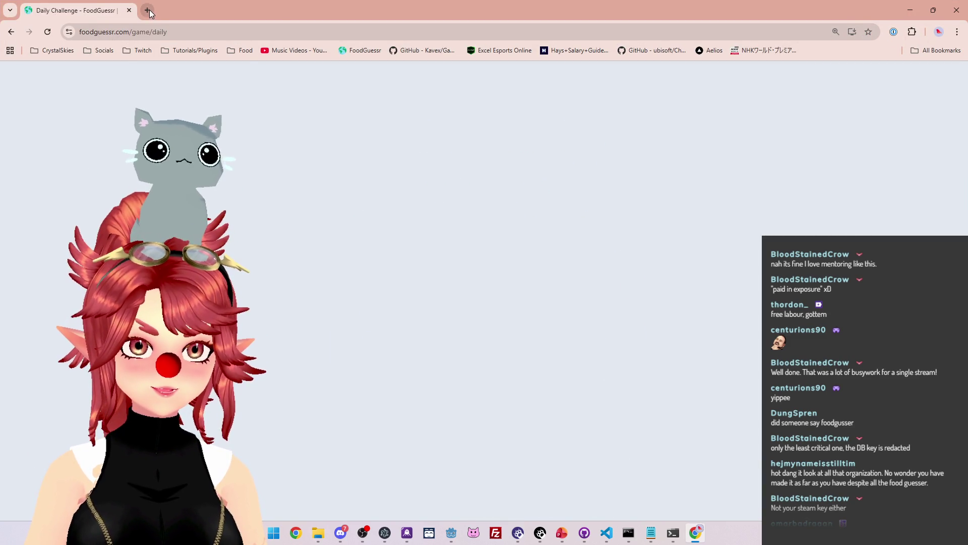
Step: Open Google Maps in a new tab, pan to Africa and the Middle East, then return to the game
{"action": "key", "text": "ctrl+t"}
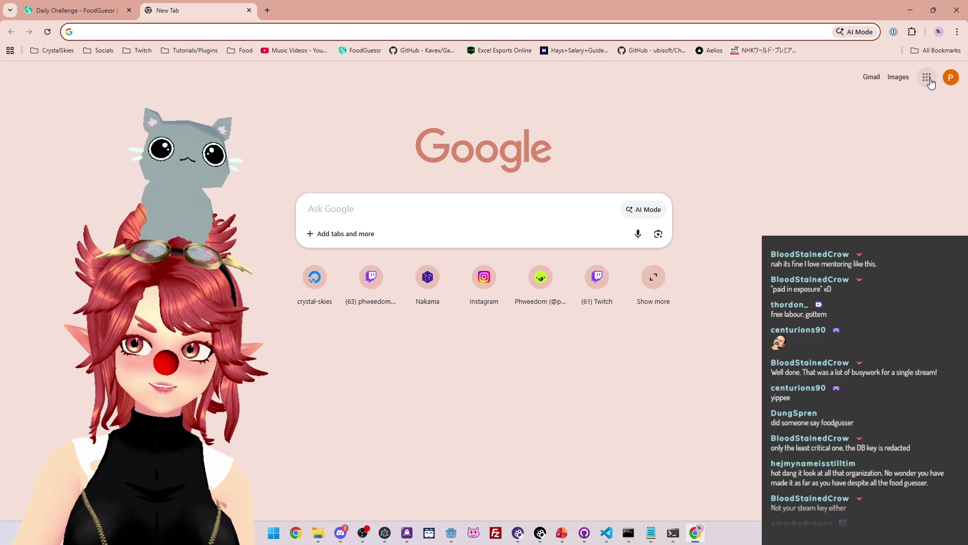
{"action": "left_click", "coordinate": [929, 81]}
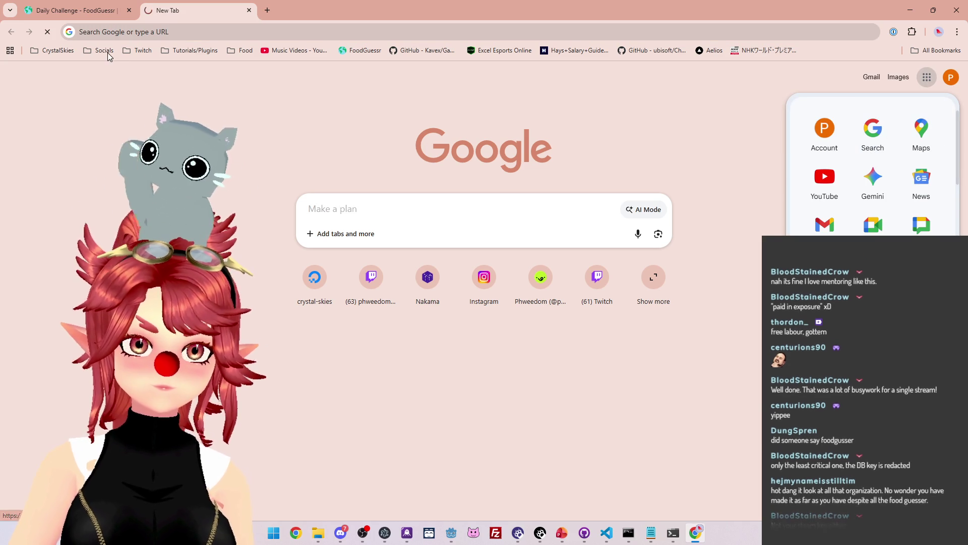
{"action": "left_click", "coordinate": [921, 131]}
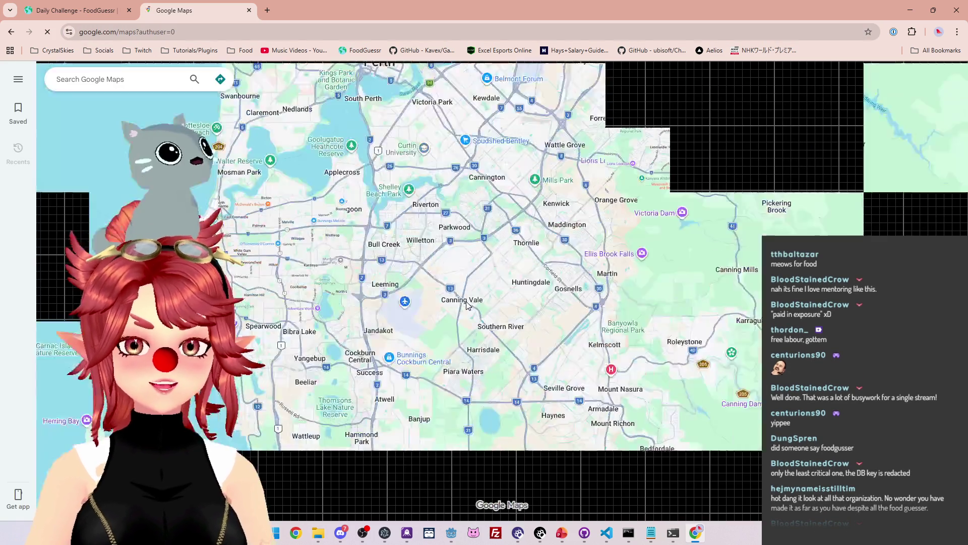
{"action": "scroll", "coordinate": [467, 305], "scroll_direction": "down", "scroll_amount": 5}
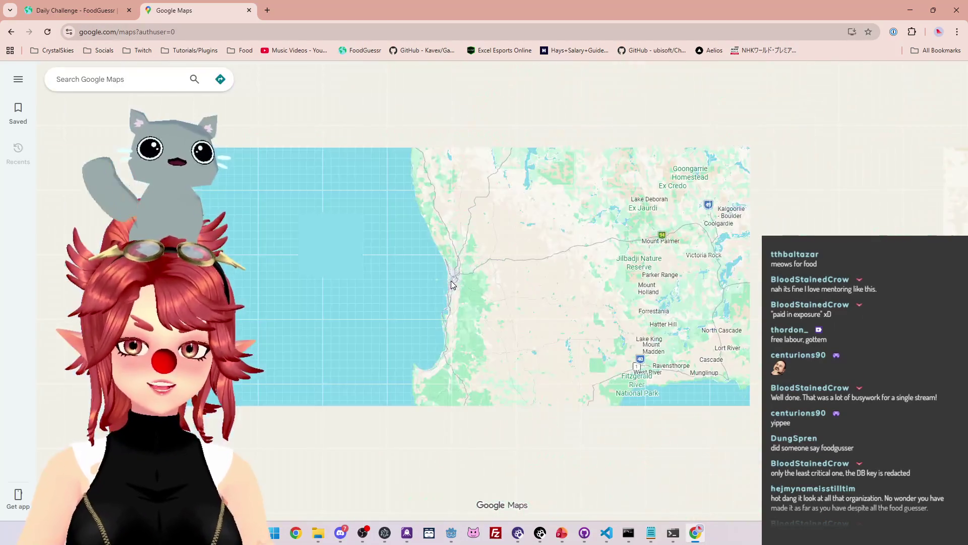
{"action": "scroll", "coordinate": [452, 285], "scroll_direction": "down", "scroll_amount": 5}
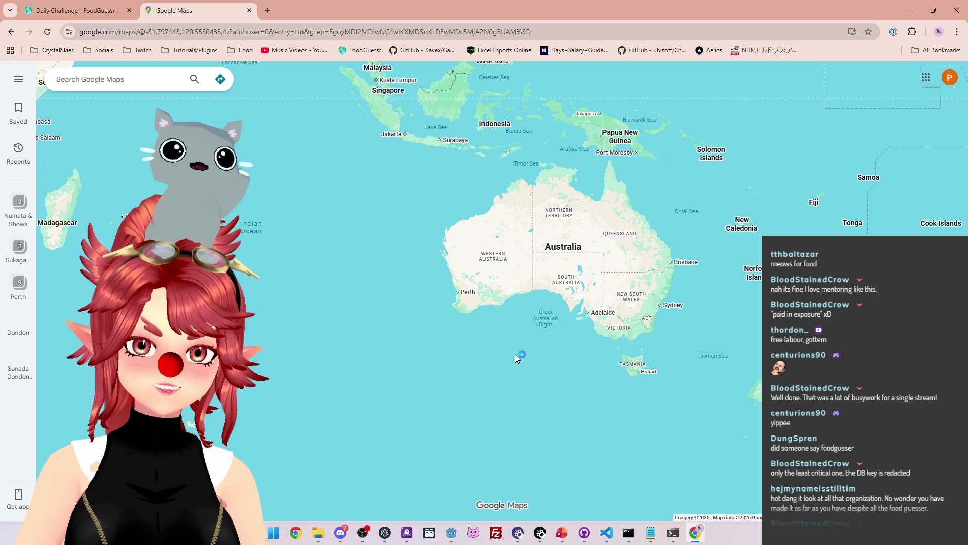
{"action": "left_click_drag", "start_coordinate": [334, 91], "coordinate": [610, 225]}
{"action": "scroll", "coordinate": [607, 230], "scroll_direction": "down", "scroll_amount": 3}
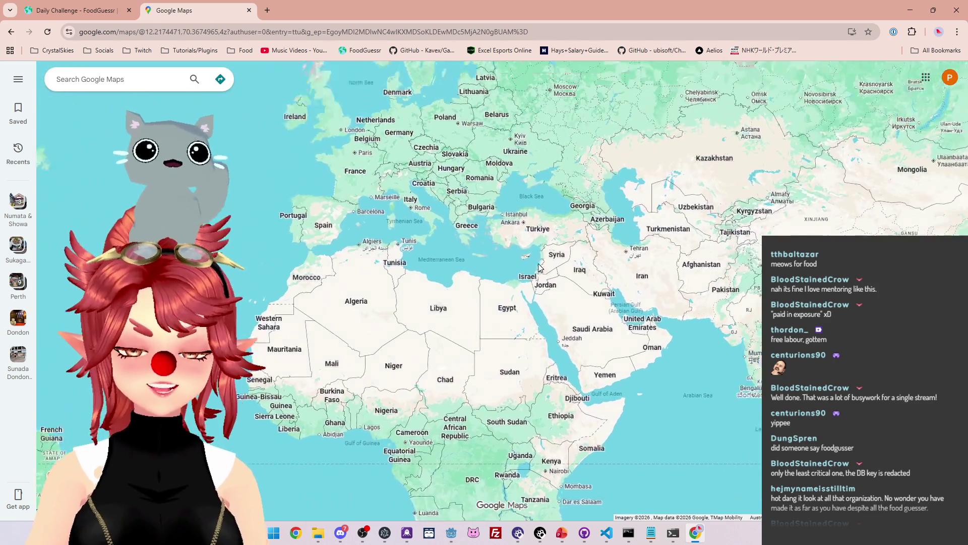
{"action": "key", "text": "ctrl+Tab"}
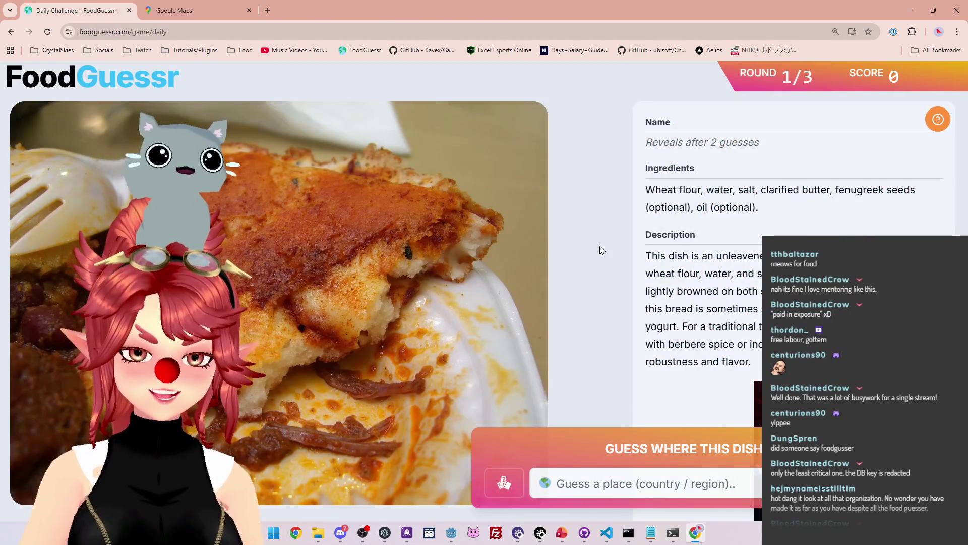
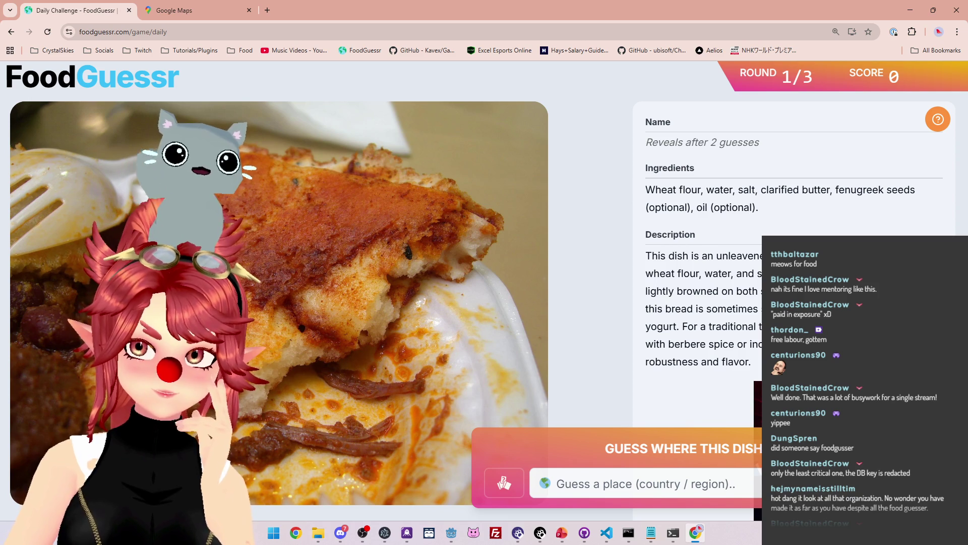
Step: Read the round 1 dish description, highlighting the berbere spice and robustness passages
{"action": "left_click_drag", "start_coordinate": [695, 326], "coordinate": [761, 327]}
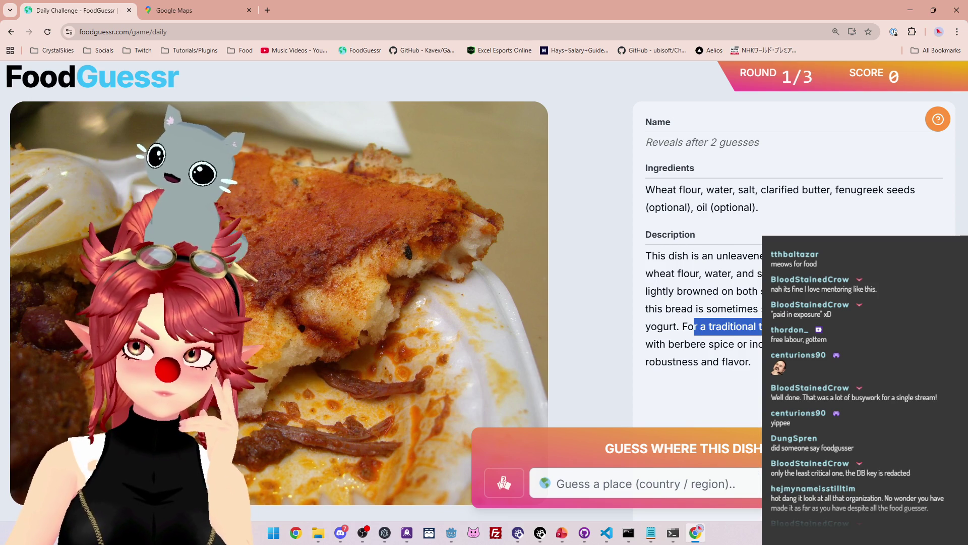
{"action": "left_click_drag", "start_coordinate": [670, 345], "coordinate": [759, 345]}
{"action": "left_click", "coordinate": [759, 345]}
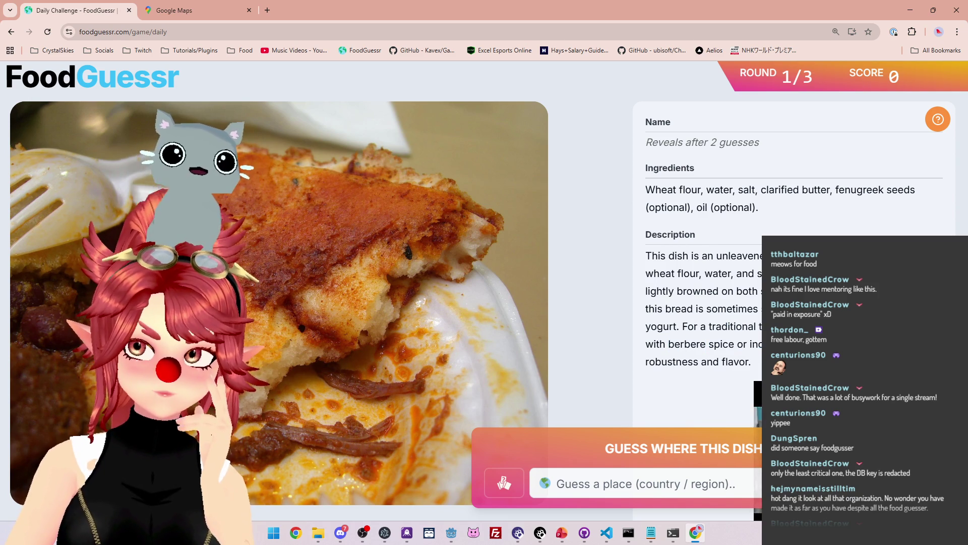
{"action": "left_click_drag", "start_coordinate": [655, 362], "coordinate": [712, 361]}
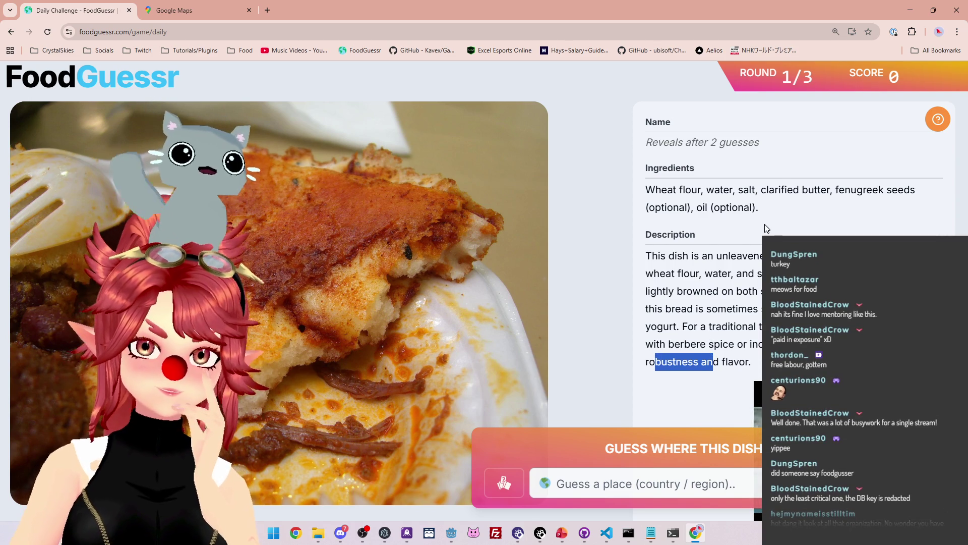
Step: Submit Turkey as the first country guess, leaving 4 guesses
{"action": "left_click", "coordinate": [705, 477]}
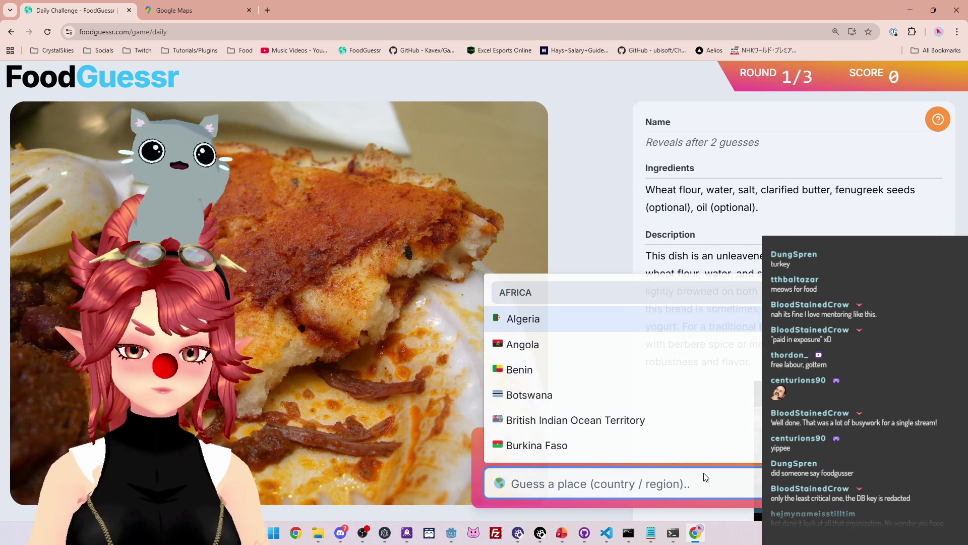
{"action": "type", "text": "turk"}
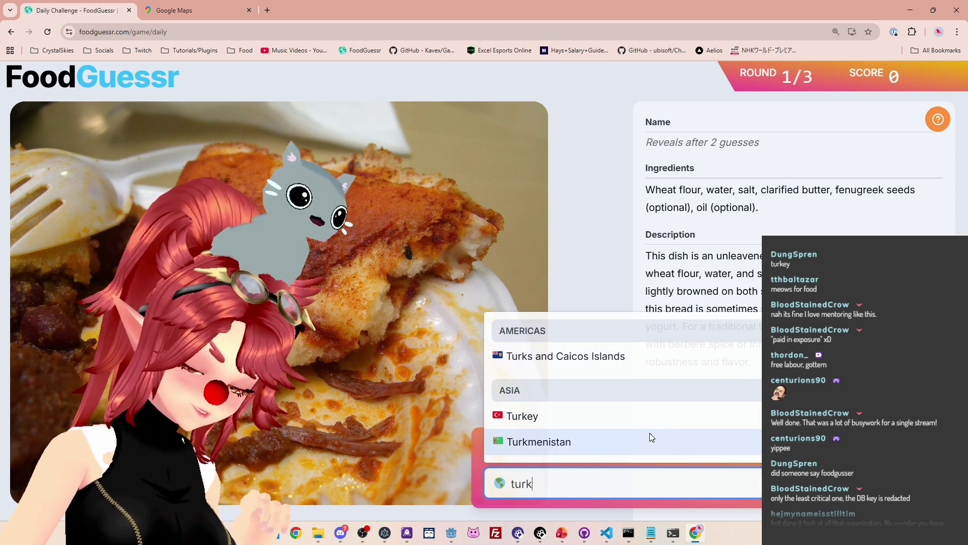
{"action": "left_click", "coordinate": [631, 420]}
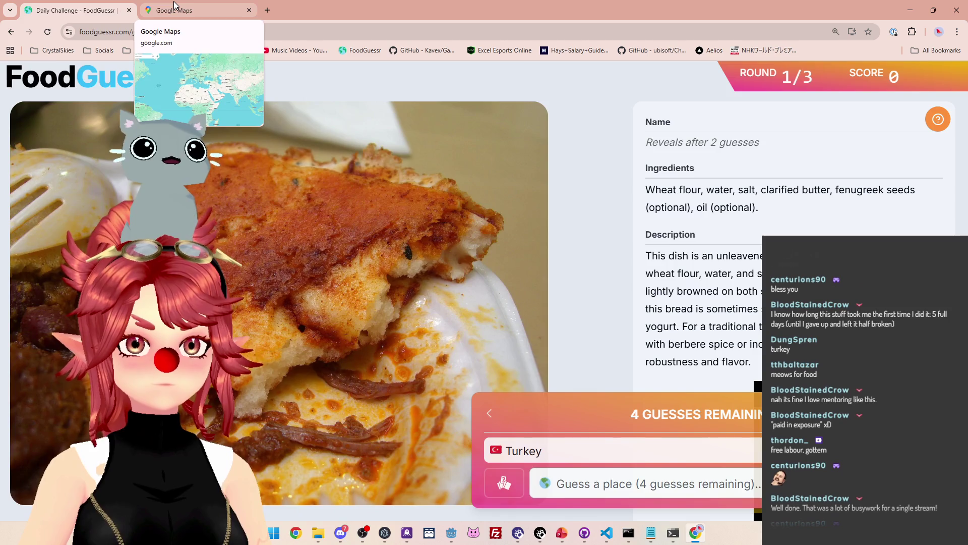
Step: Flip between the dish page and the Google Maps tab to compare the region
{"action": "left_click", "coordinate": [175, 6]}
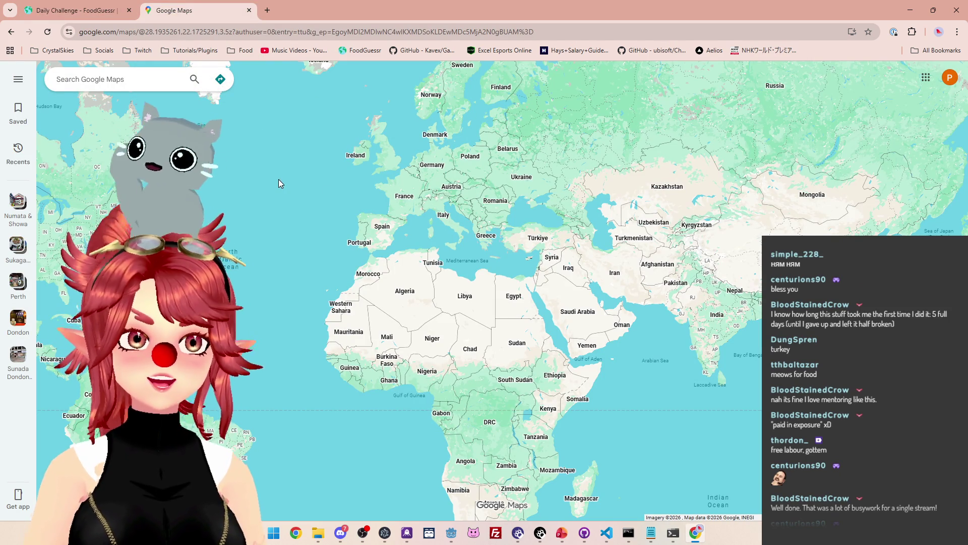
{"action": "left_click", "coordinate": [107, 16]}
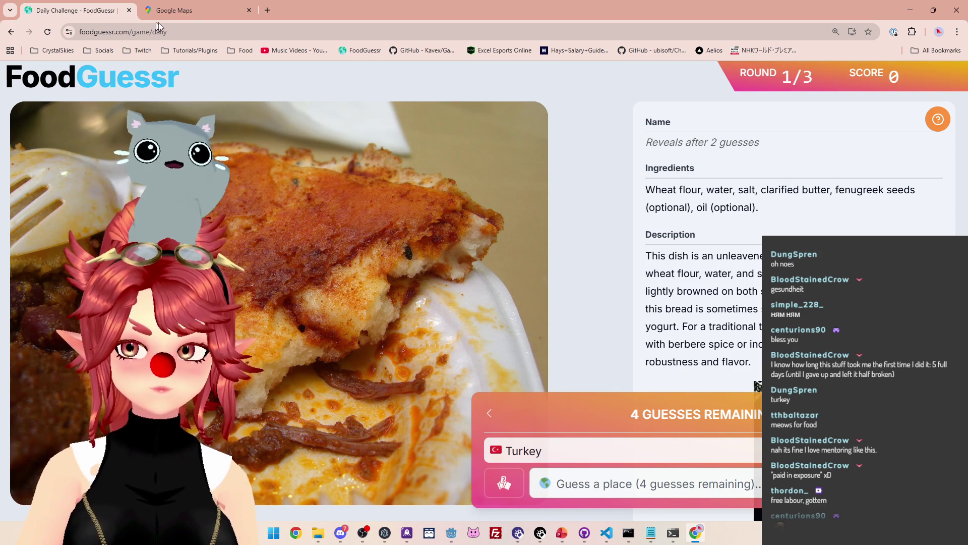
{"action": "left_click", "coordinate": [181, 15]}
{"action": "scroll", "coordinate": [697, 347], "scroll_direction": "up", "scroll_amount": 3}
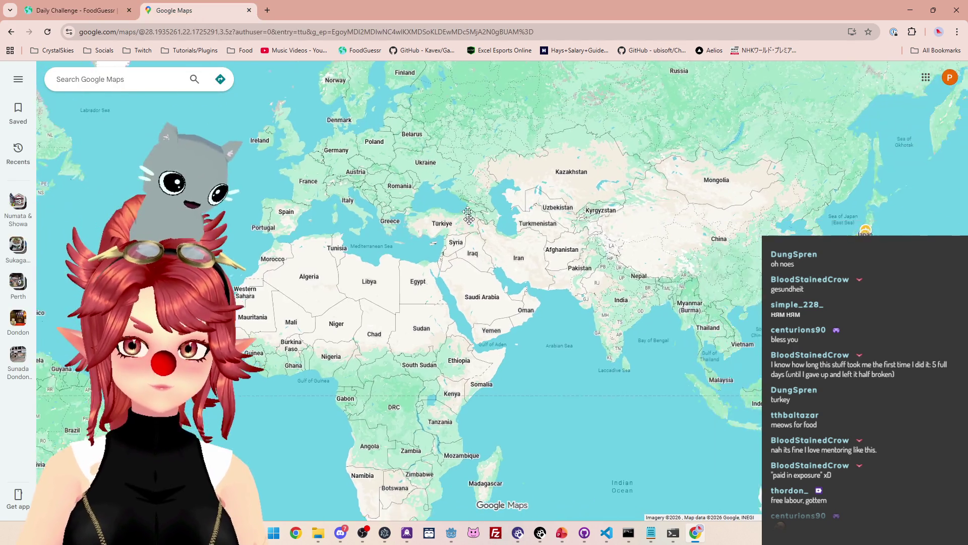
{"action": "key", "text": "ctrl+Tab"}
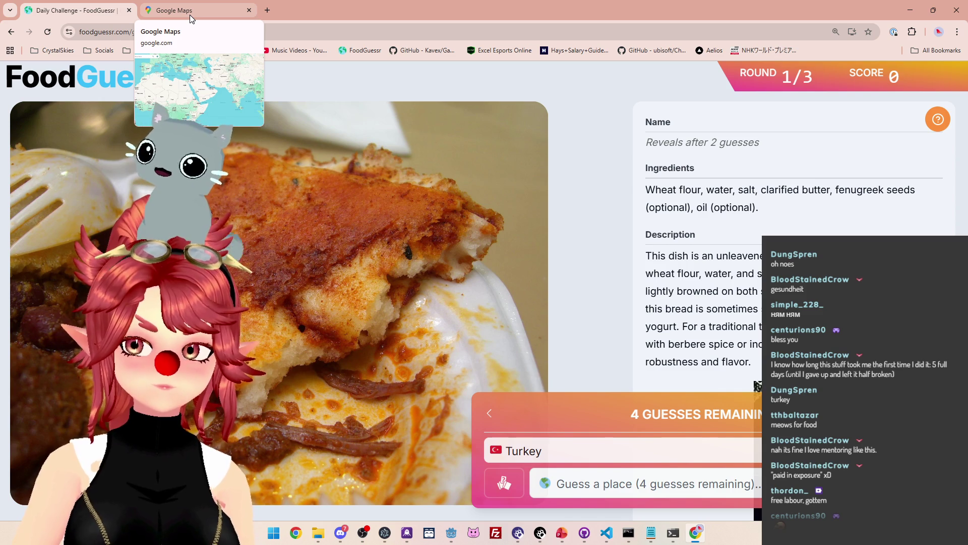
{"action": "left_click", "coordinate": [190, 14]}
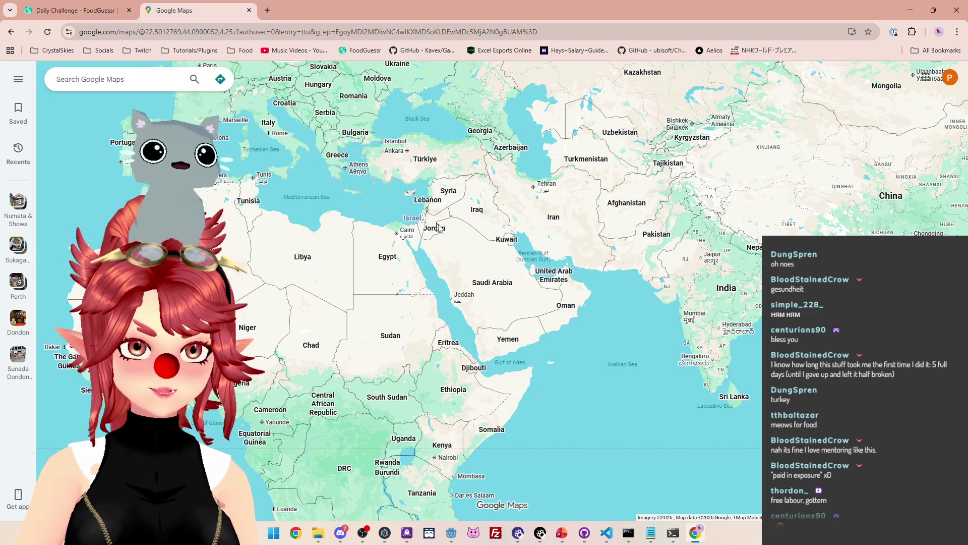
{"action": "key", "text": "ctrl+Tab"}
{"action": "left_click", "coordinate": [194, 13]}
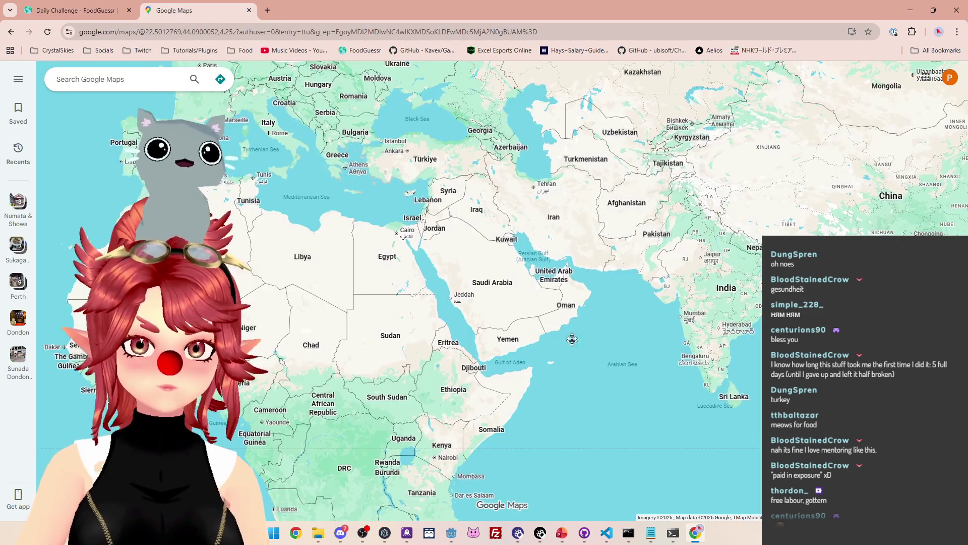
Step: Pan and zoom Google Maps around the Arabian Peninsula, Yemen and Oman
{"action": "left_click_drag", "start_coordinate": [419, 164], "coordinate": [469, 123]}
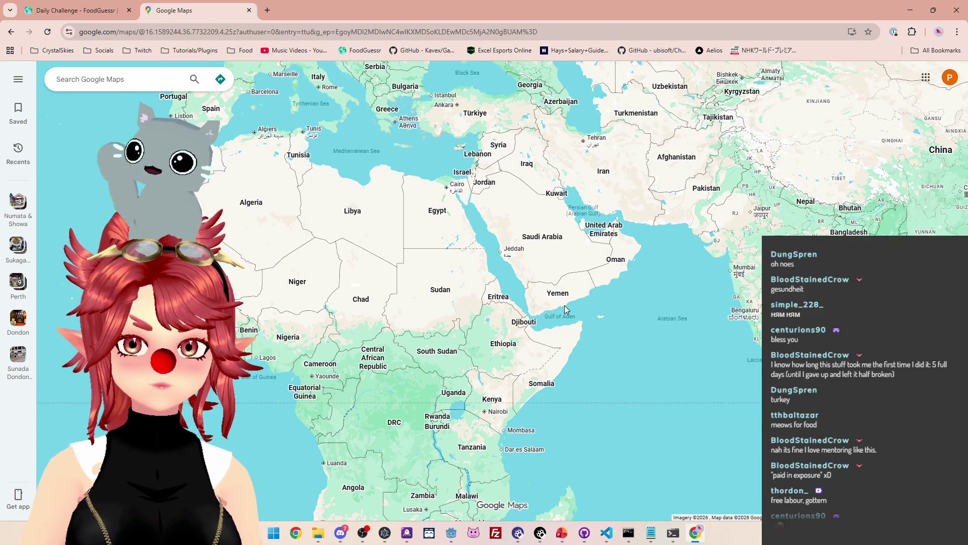
{"action": "scroll", "coordinate": [598, 320], "scroll_direction": "up", "scroll_amount": 2}
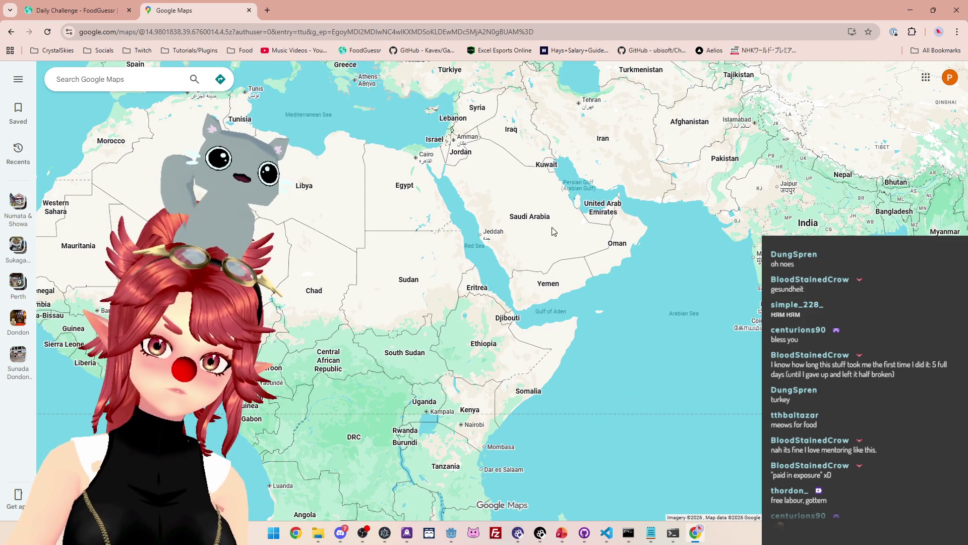
{"action": "mouse_move", "coordinate": [584, 277]}
{"action": "left_mouse_down"}
{"action": "mouse_move", "coordinate": [635, 317]}
{"action": "mouse_move", "coordinate": [770, 387]}
{"action": "mouse_move", "coordinate": [662, 387]}
{"action": "mouse_move", "coordinate": [552, 281]}
{"action": "left_mouse_up"}
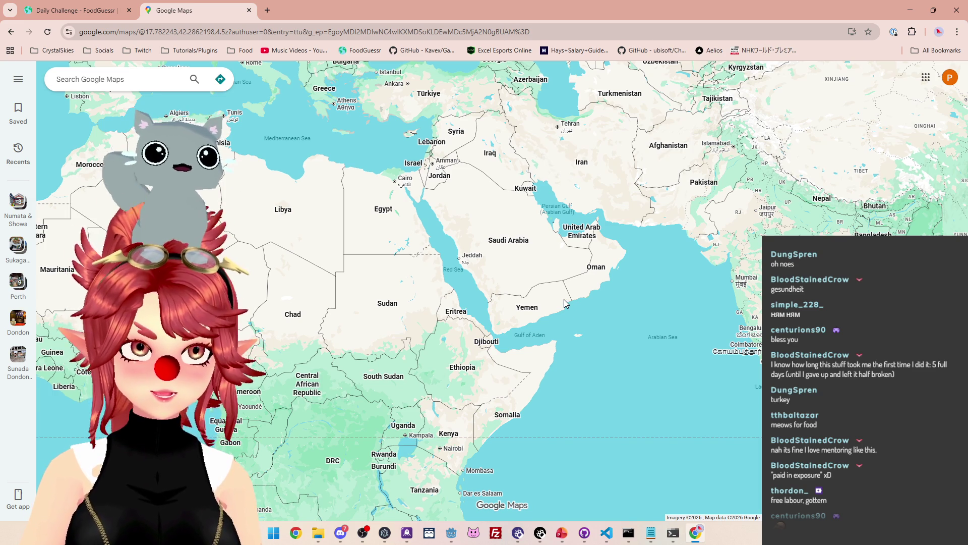
{"action": "scroll", "coordinate": [592, 360], "scroll_direction": "up", "scroll_amount": 3}
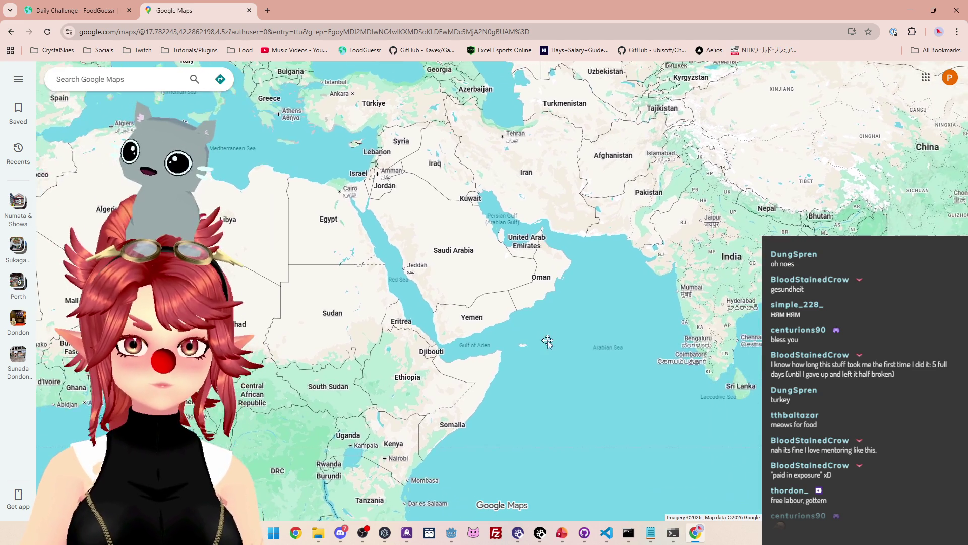
{"action": "left_click_drag", "start_coordinate": [463, 283], "coordinate": [474, 288]}
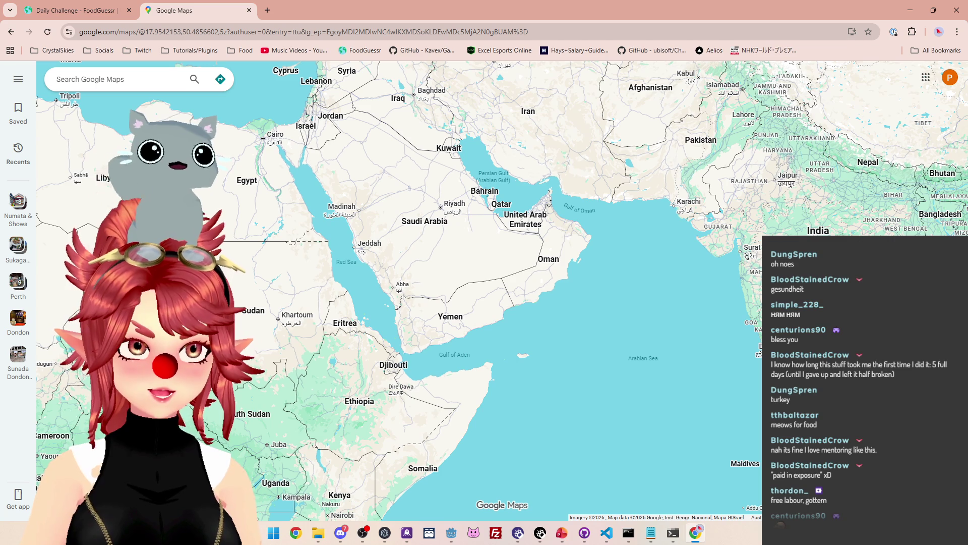
{"action": "mouse_move", "coordinate": [530, 324]}
{"action": "left_mouse_down"}
{"action": "mouse_move", "coordinate": [570, 284]}
{"action": "mouse_move", "coordinate": [566, 310]}
{"action": "left_mouse_up"}
{"action": "scroll", "coordinate": [541, 318], "scroll_direction": "down", "scroll_amount": 3}
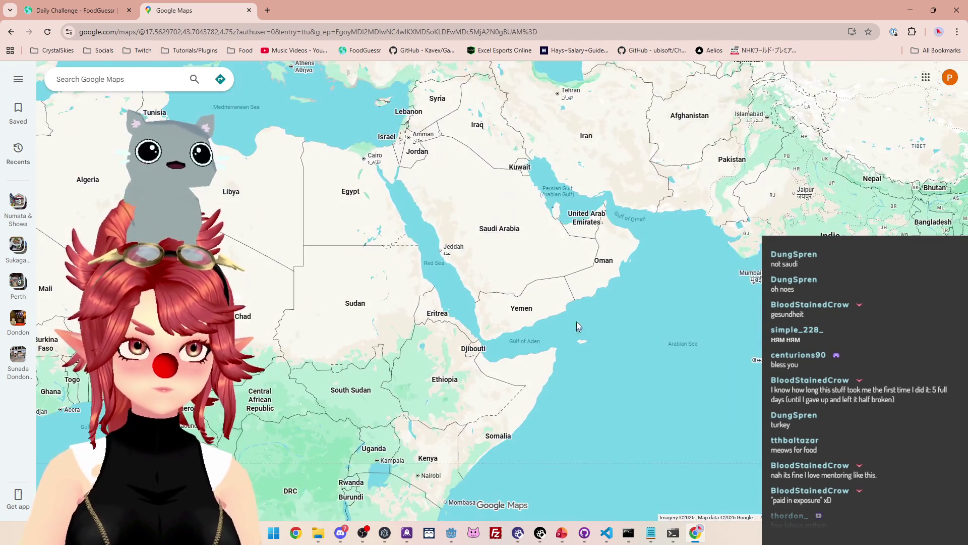
{"action": "mouse_move", "coordinate": [571, 287]}
{"action": "left_mouse_down"}
{"action": "mouse_move", "coordinate": [545, 220]}
{"action": "mouse_move", "coordinate": [555, 263]}
{"action": "left_mouse_up"}
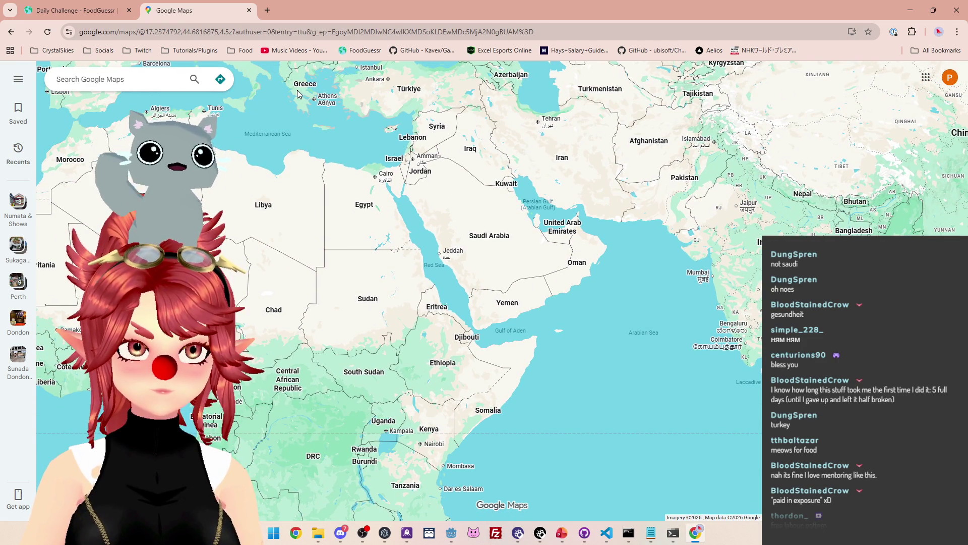
Step: Survey the Mediterranean, Saudi Arabia, Egypt, East Africa and the Red Sea on the map
{"action": "mouse_move", "coordinate": [373, 161]}
{"action": "left_mouse_down"}
{"action": "mouse_move", "coordinate": [382, 209]}
{"action": "mouse_move", "coordinate": [372, 197]}
{"action": "left_mouse_up"}
{"action": "mouse_move", "coordinate": [509, 255]}
{"action": "left_mouse_down"}
{"action": "mouse_move", "coordinate": [466, 303]}
{"action": "mouse_move", "coordinate": [459, 298]}
{"action": "mouse_move", "coordinate": [467, 300]}
{"action": "mouse_move", "coordinate": [467, 274]}
{"action": "left_mouse_up"}
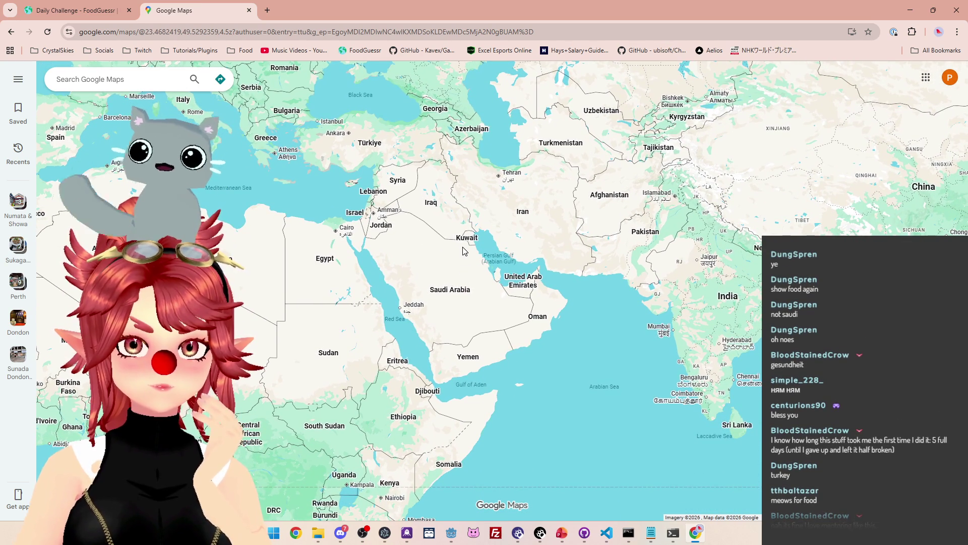
{"action": "scroll", "coordinate": [470, 238], "scroll_direction": "up", "scroll_amount": 2}
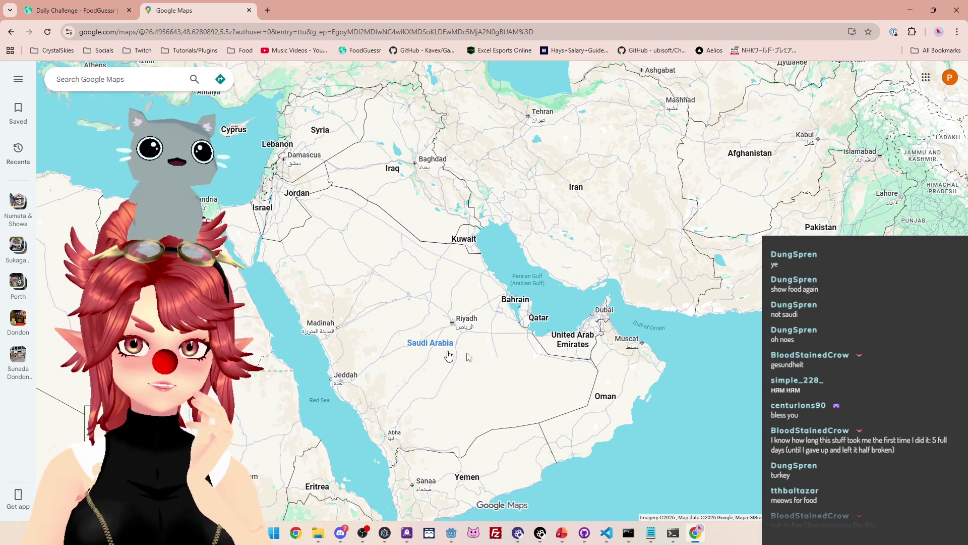
{"action": "scroll", "coordinate": [449, 355], "scroll_direction": "down", "scroll_amount": 2}
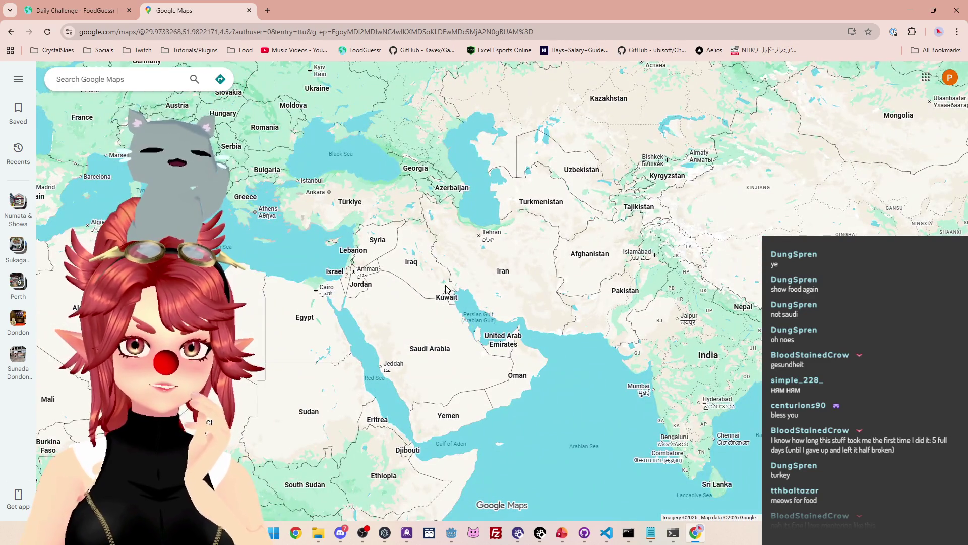
{"action": "left_click_drag", "start_coordinate": [438, 348], "coordinate": [476, 262]}
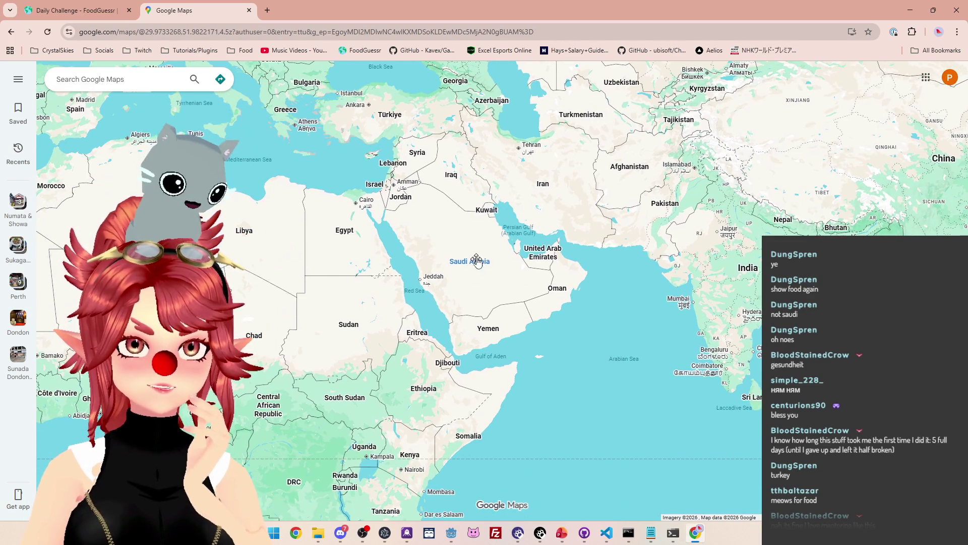
{"action": "left_click_drag", "start_coordinate": [482, 211], "coordinate": [507, 163]}
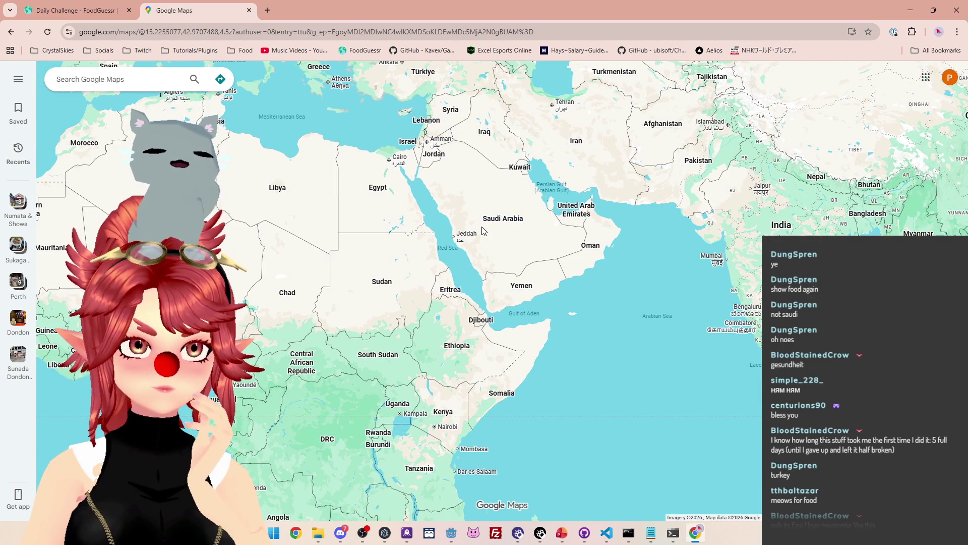
{"action": "left_click", "coordinate": [111, 10]}
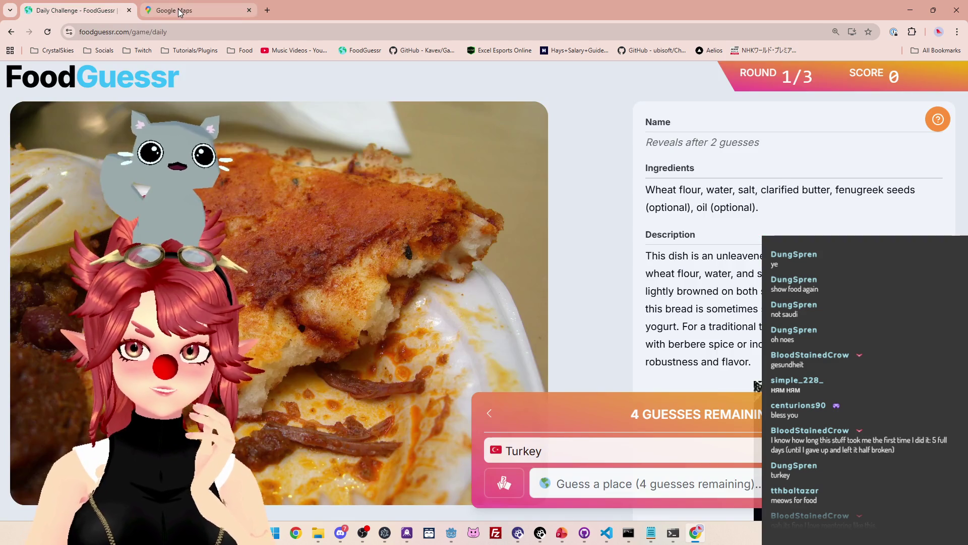
{"action": "left_click", "coordinate": [180, 11]}
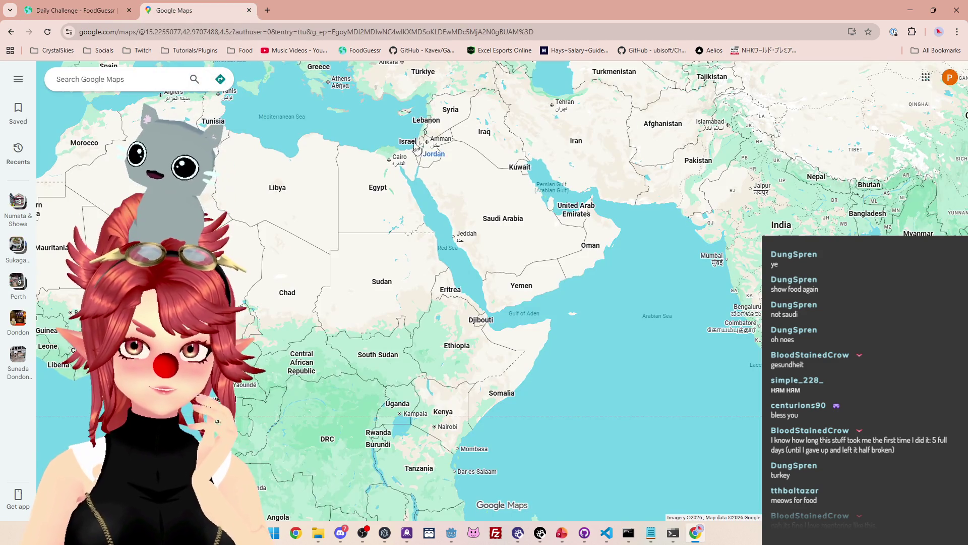
{"action": "mouse_move", "coordinate": [444, 260]}
{"action": "left_mouse_down"}
{"action": "mouse_move", "coordinate": [469, 353]}
{"action": "mouse_move", "coordinate": [470, 303]}
{"action": "left_mouse_up"}
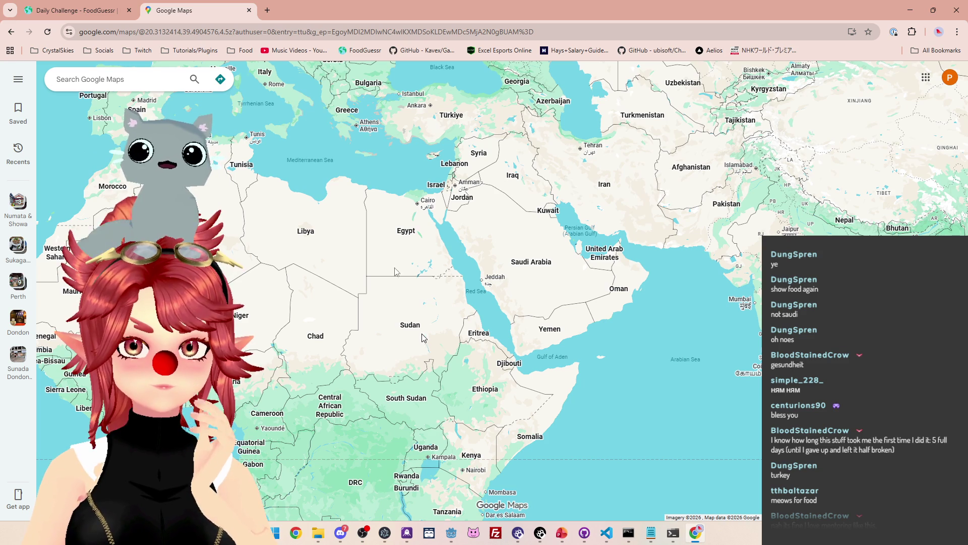
Step: Guess Sudan second, revealing the dish name Kitcha, then return to Maps
{"action": "left_click", "coordinate": [83, 11]}
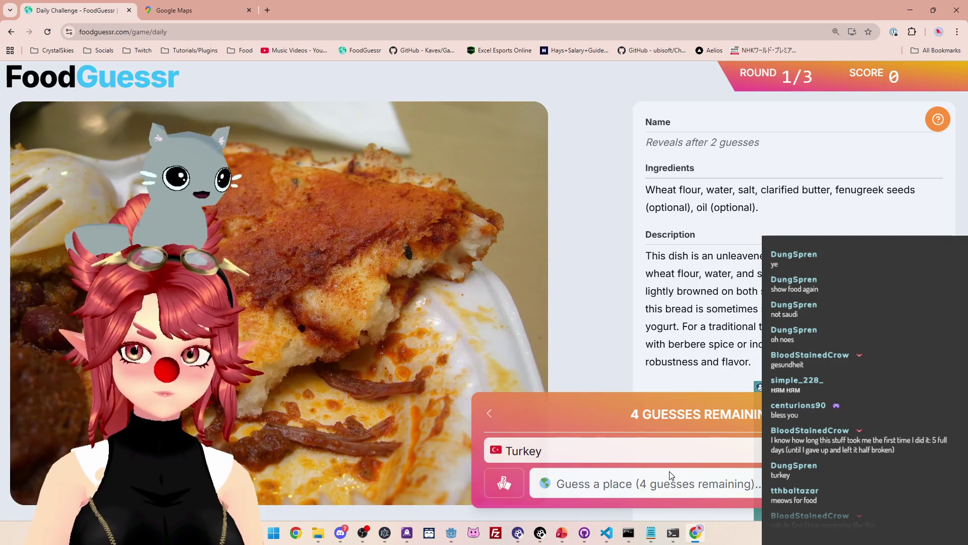
{"action": "left_click", "coordinate": [671, 475]}
{"action": "type", "text": "sud"}
{"action": "key", "text": "Return"}
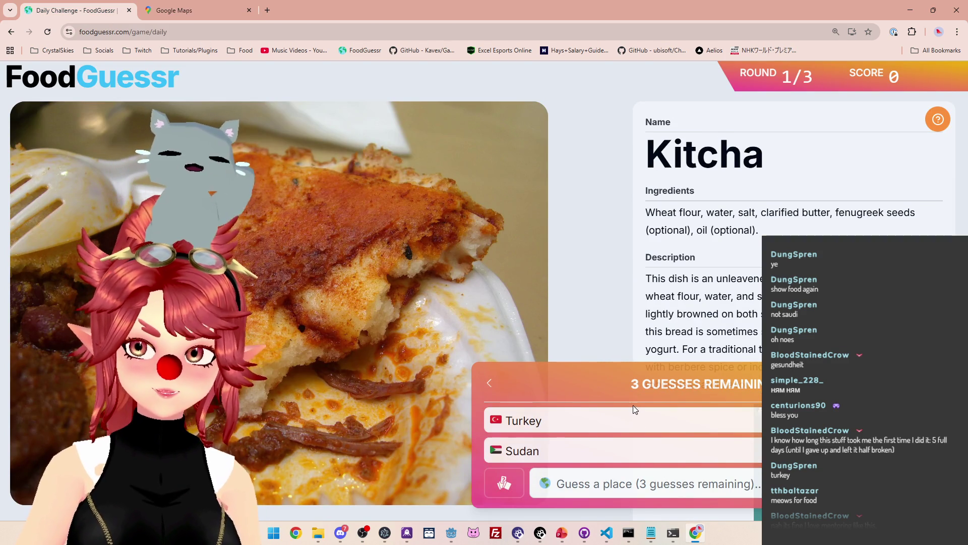
{"action": "left_click", "coordinate": [221, 13]}
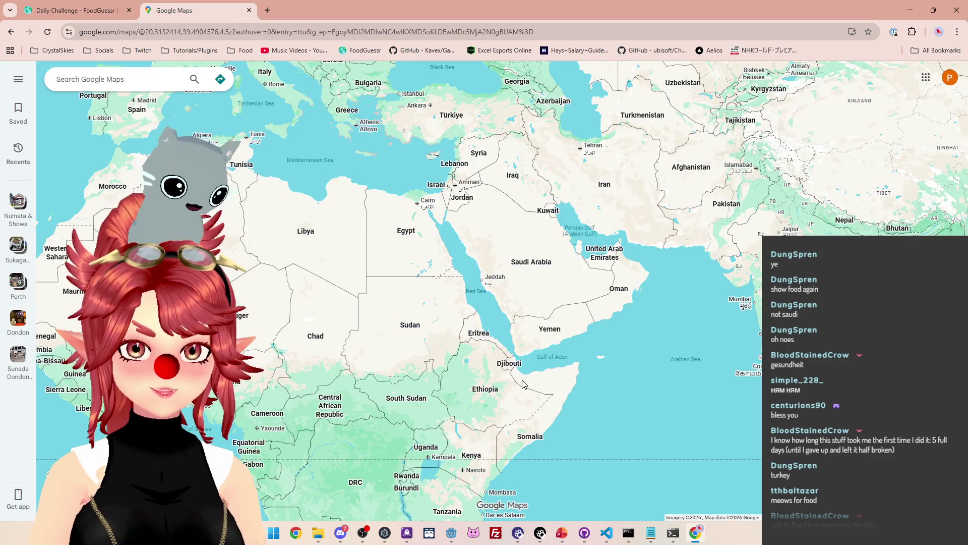
Step: Zoom around the Red Sea, Jeddah and Horn of Africa, then return to the Kitcha round
{"action": "scroll", "coordinate": [474, 325], "scroll_direction": "up", "scroll_amount": 2}
{"action": "scroll", "coordinate": [517, 294], "scroll_direction": "up", "scroll_amount": 2}
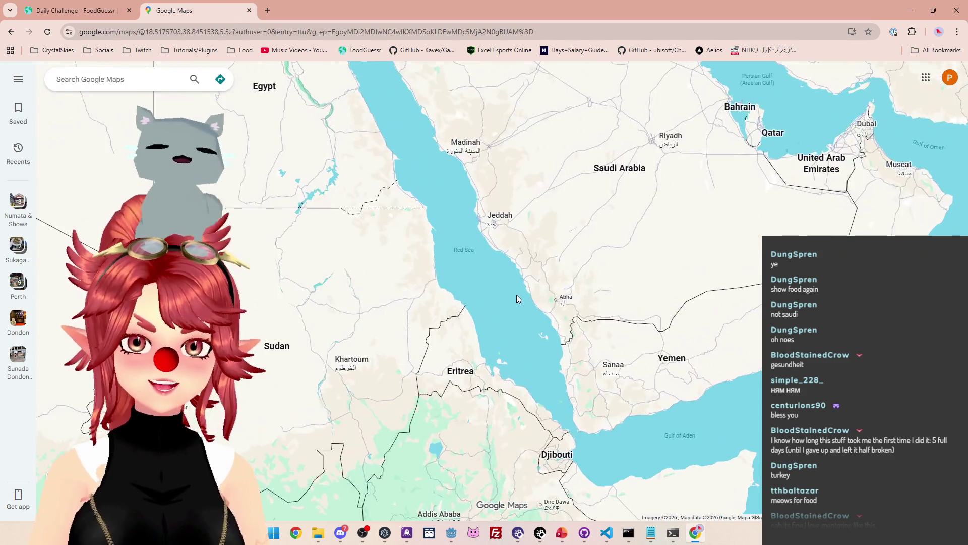
{"action": "scroll", "coordinate": [318, 276], "scroll_direction": "down", "scroll_amount": 3}
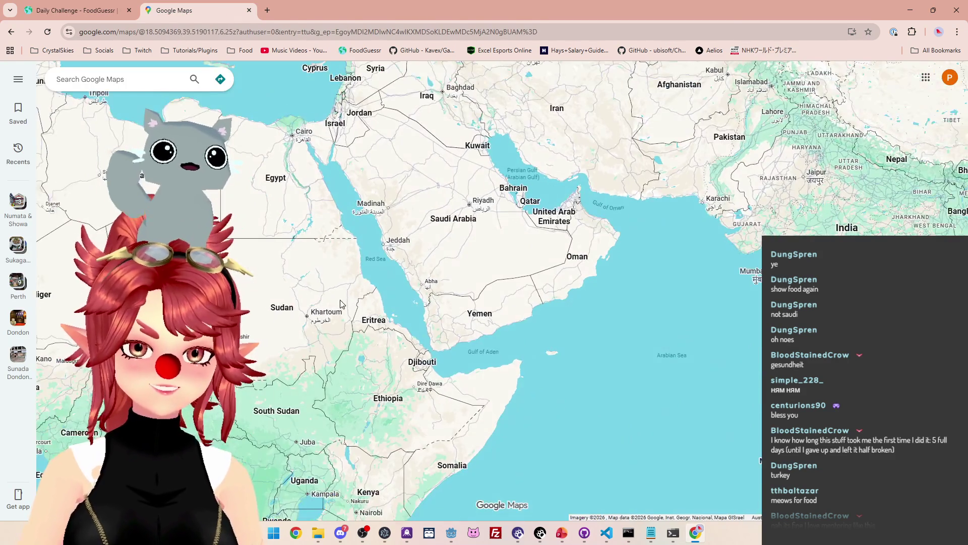
{"action": "scroll", "coordinate": [352, 334], "scroll_direction": "up", "scroll_amount": 4}
{"action": "scroll", "coordinate": [350, 329], "scroll_direction": "down", "scroll_amount": 3}
{"action": "scroll", "coordinate": [350, 329], "scroll_direction": "up", "scroll_amount": 3}
{"action": "scroll", "coordinate": [350, 329], "scroll_direction": "up", "scroll_amount": 2}
{"action": "mouse_move", "coordinate": [382, 198]}
{"action": "left_mouse_down"}
{"action": "mouse_move", "coordinate": [431, 444]}
{"action": "mouse_move", "coordinate": [404, 500]}
{"action": "mouse_move", "coordinate": [345, 243]}
{"action": "mouse_move", "coordinate": [338, 511]}
{"action": "left_mouse_up"}
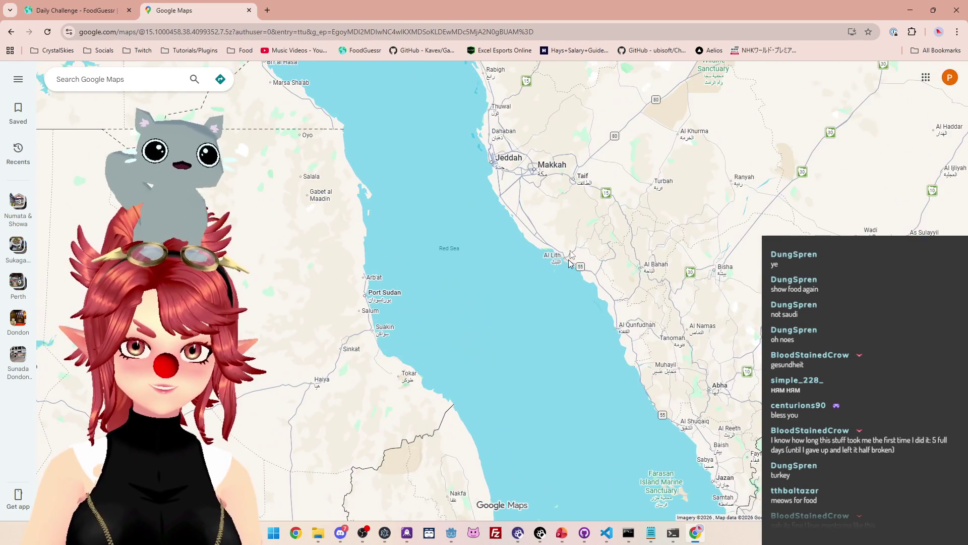
{"action": "scroll", "coordinate": [504, 227], "scroll_direction": "up", "scroll_amount": 2}
{"action": "scroll", "coordinate": [454, 268], "scroll_direction": "down", "scroll_amount": 4}
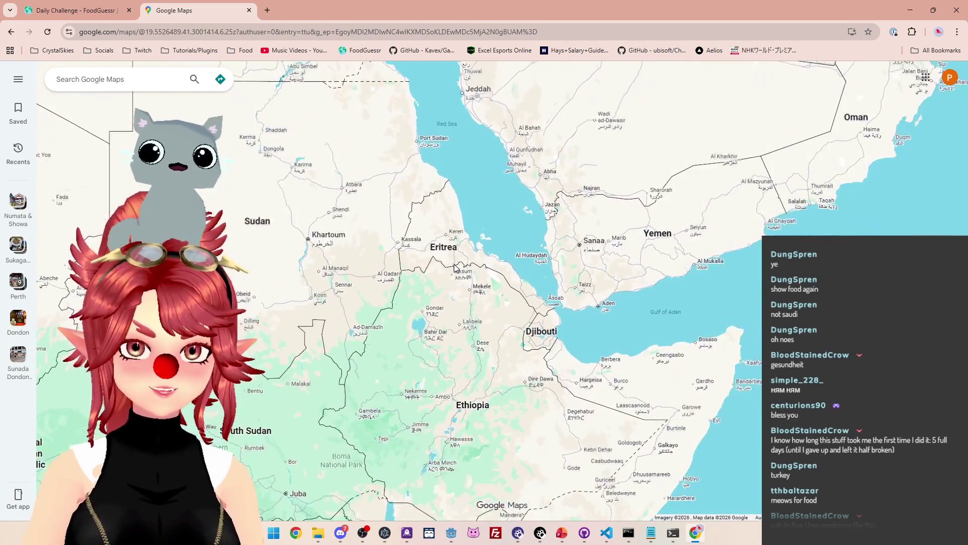
{"action": "scroll", "coordinate": [525, 321], "scroll_direction": "down", "scroll_amount": 2}
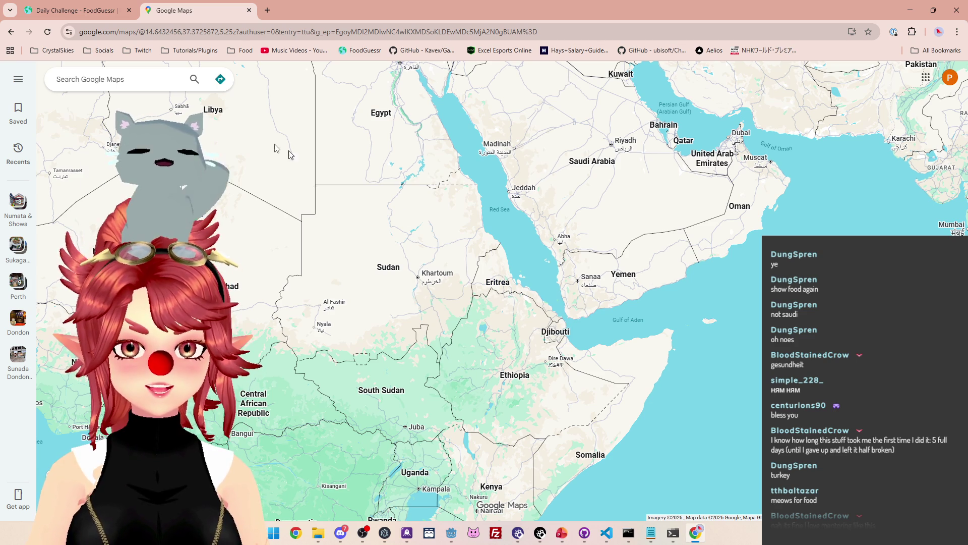
{"action": "left_click", "coordinate": [110, 15]}
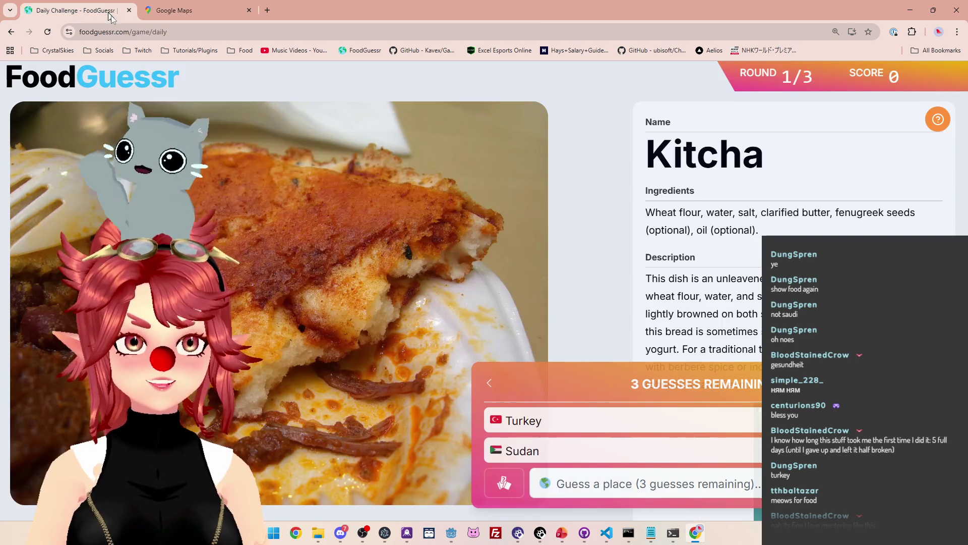
Step: Guess Eritrea third, correctly placing Kitcha for 4,000 points, and recheck the map
{"action": "left_click", "coordinate": [626, 489]}
{"action": "type", "text": "er"}
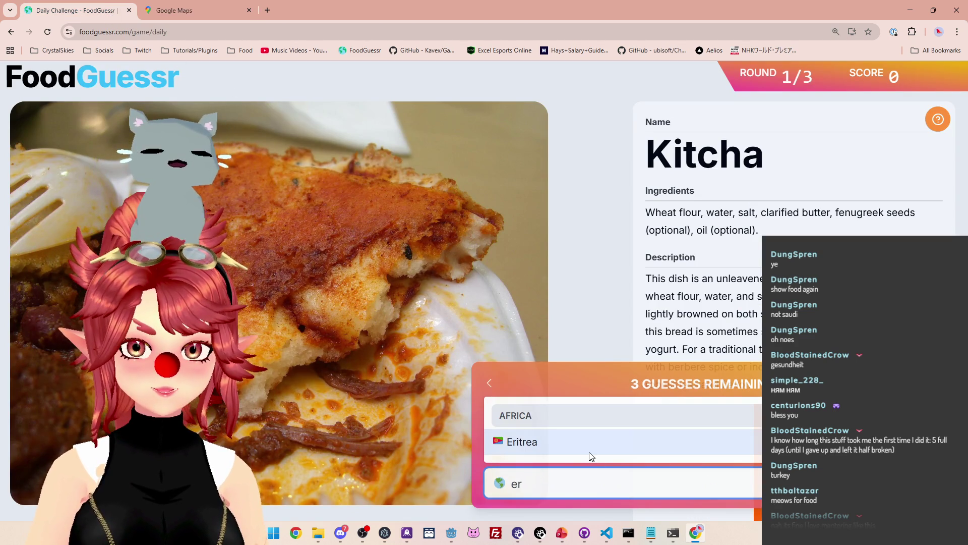
{"action": "left_click", "coordinate": [586, 443]}
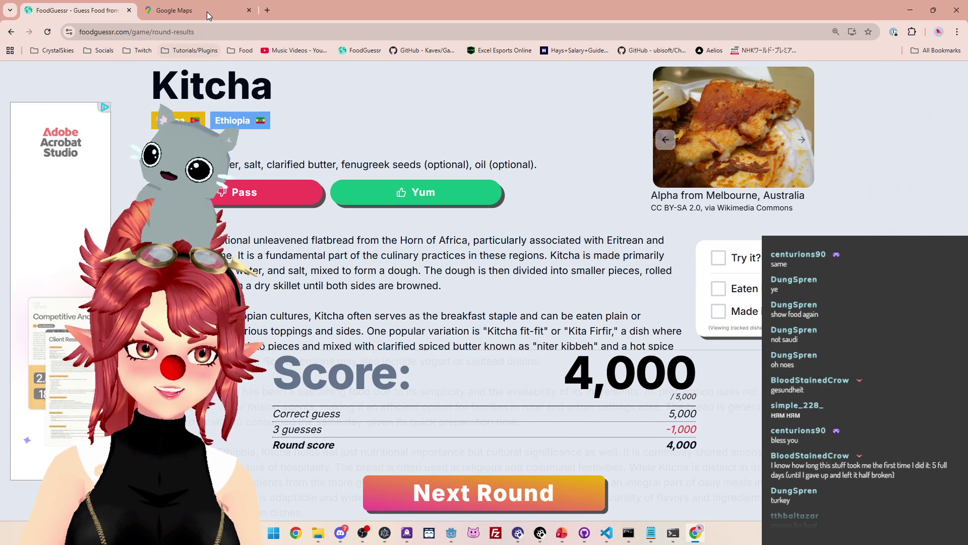
{"action": "left_click", "coordinate": [207, 11]}
{"action": "scroll", "coordinate": [547, 363], "scroll_direction": "down", "scroll_amount": 2}
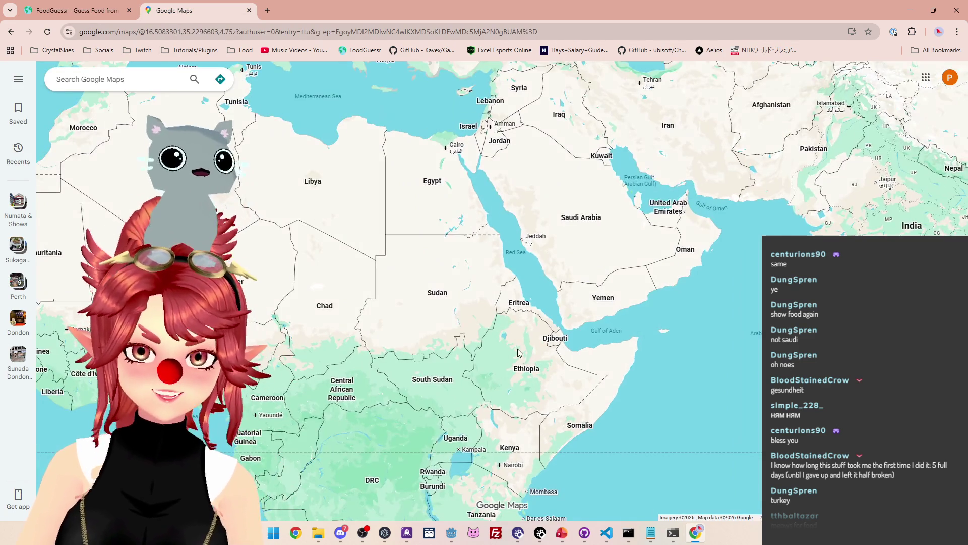
{"action": "scroll", "coordinate": [520, 353], "scroll_direction": "up", "scroll_amount": 2}
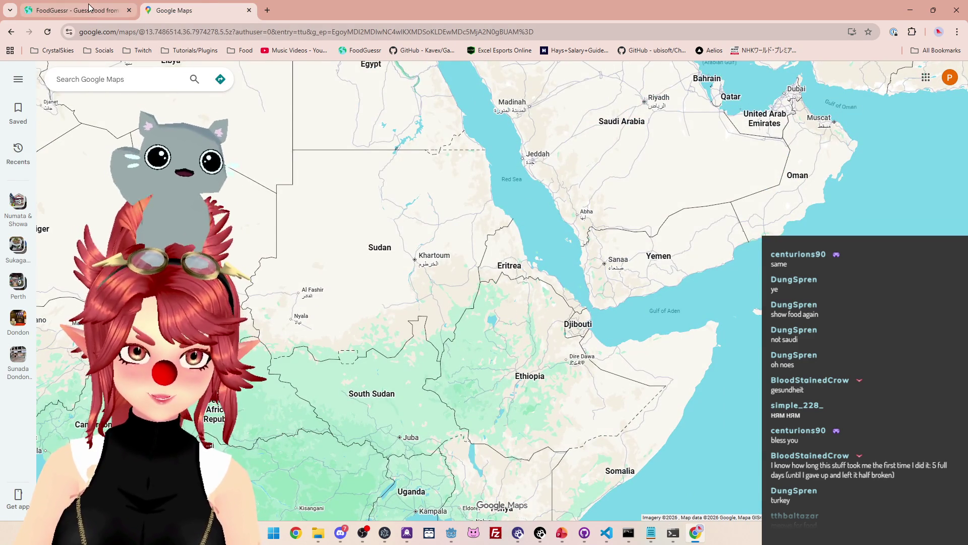
{"action": "left_click", "coordinate": [89, 7]}
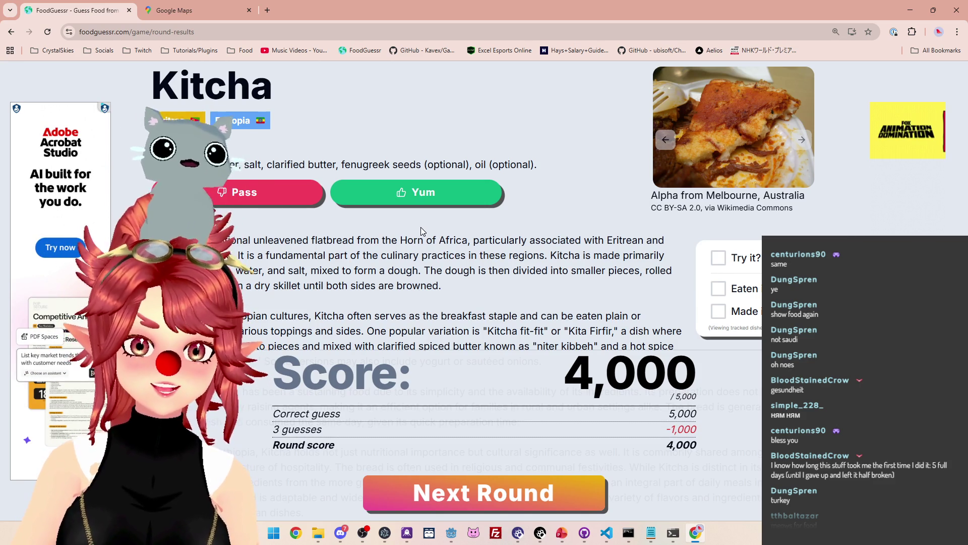
Step: Search 'Kitcha recipe' in a new tab, read the summary, then close it
{"action": "scroll", "coordinate": [460, 309], "scroll_direction": "down", "scroll_amount": 1}
{"action": "scroll", "coordinate": [459, 308], "scroll_direction": "up", "scroll_amount": 1}
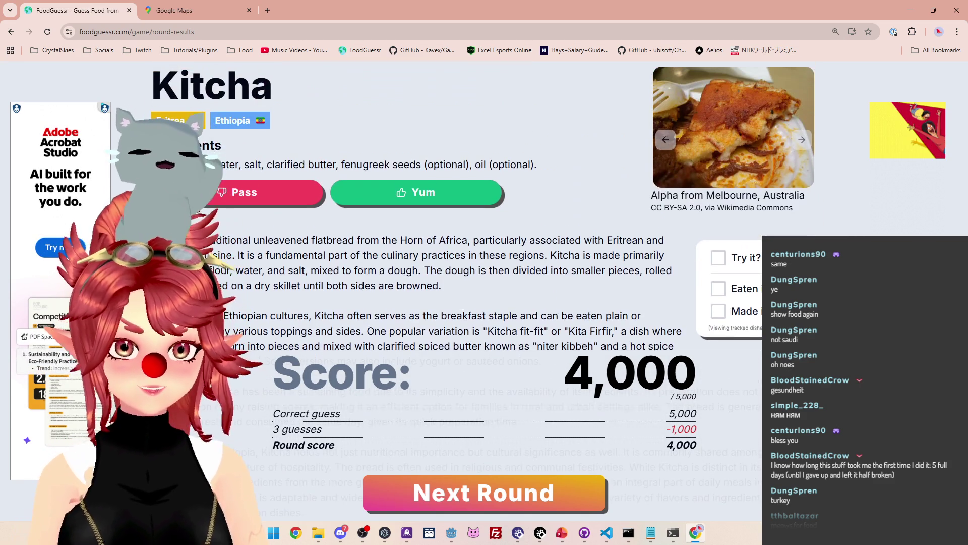
{"action": "scroll", "coordinate": [437, 299], "scroll_direction": "down", "scroll_amount": 10}
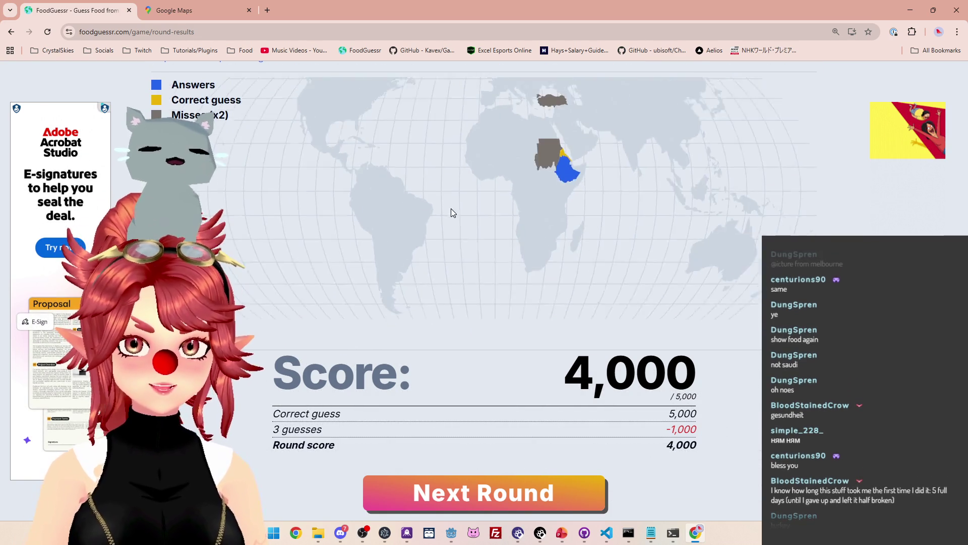
{"action": "scroll", "coordinate": [451, 208], "scroll_direction": "up", "scroll_amount": 10}
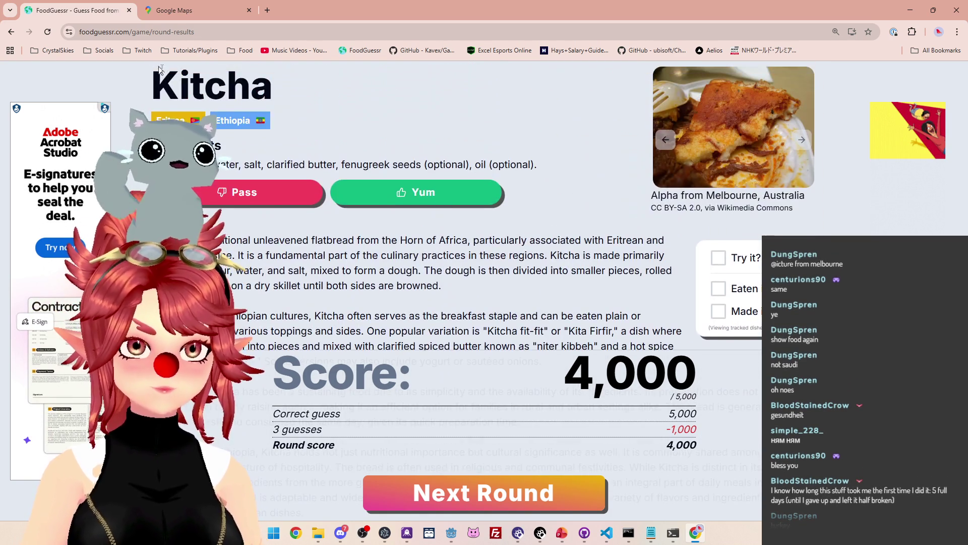
{"action": "left_click_drag", "start_coordinate": [160, 87], "coordinate": [264, 86]}
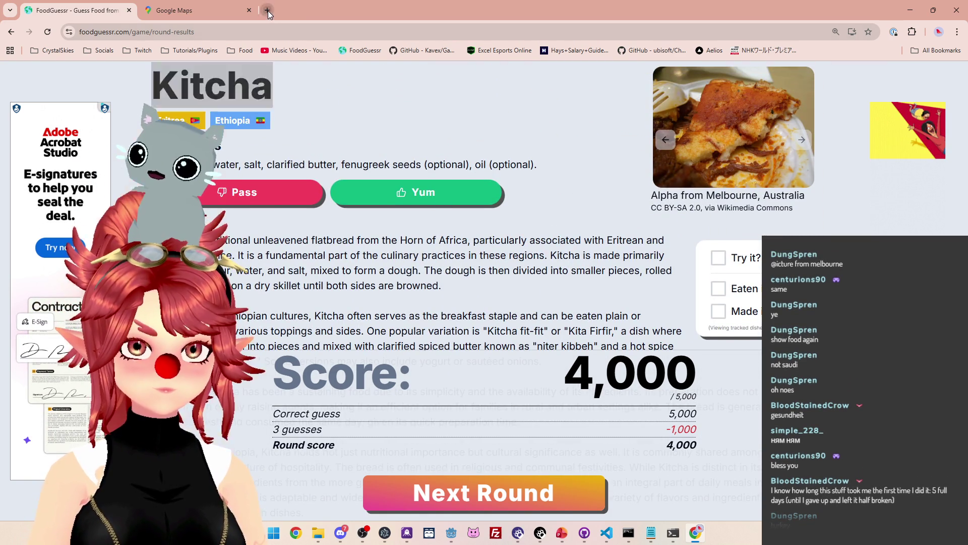
{"action": "left_click", "coordinate": [268, 10]}
{"action": "type", "text": "Kitcha"}
{"action": "type", "text": "recipe"}
{"action": "key", "text": "Return"}
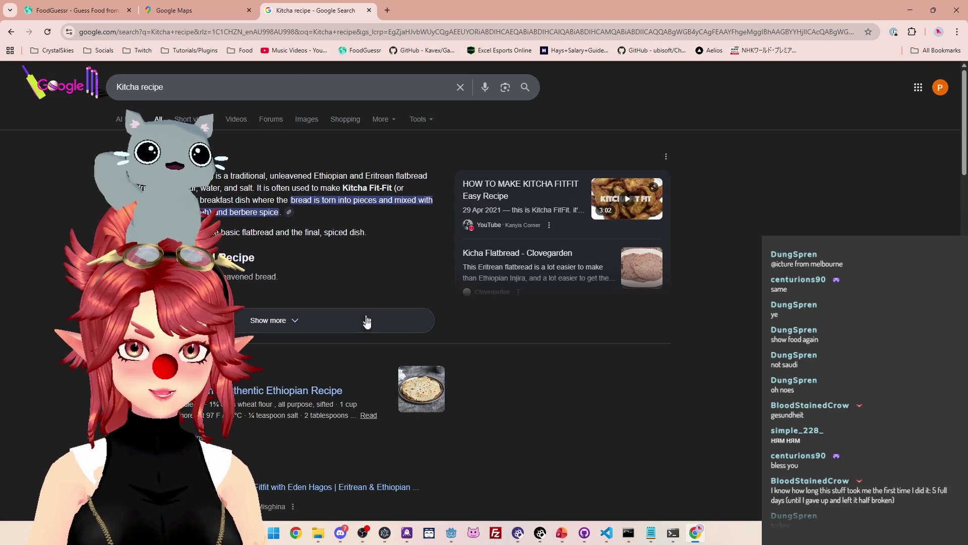
{"action": "left_click", "coordinate": [362, 318]}
{"action": "scroll", "coordinate": [362, 318], "scroll_direction": "down", "scroll_amount": 2}
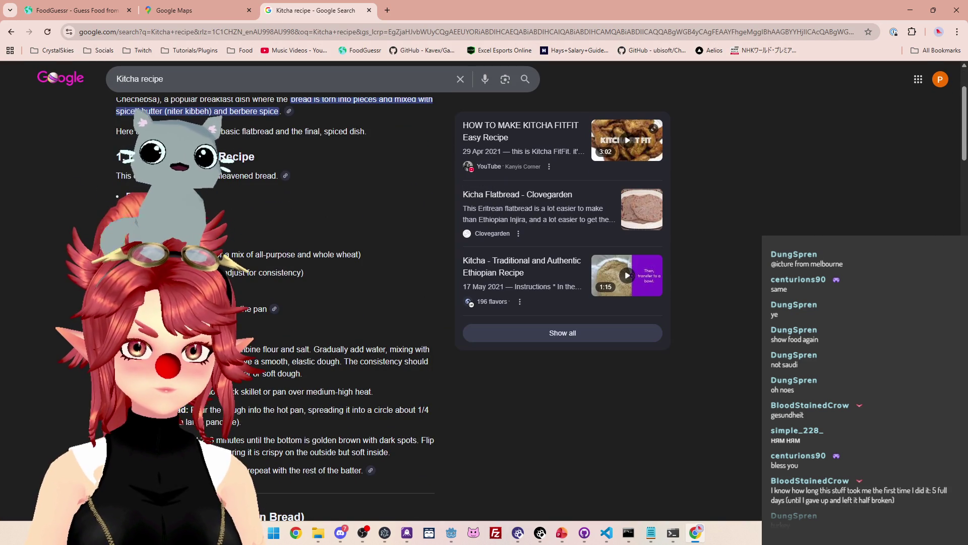
{"action": "left_click", "coordinate": [370, 11]}
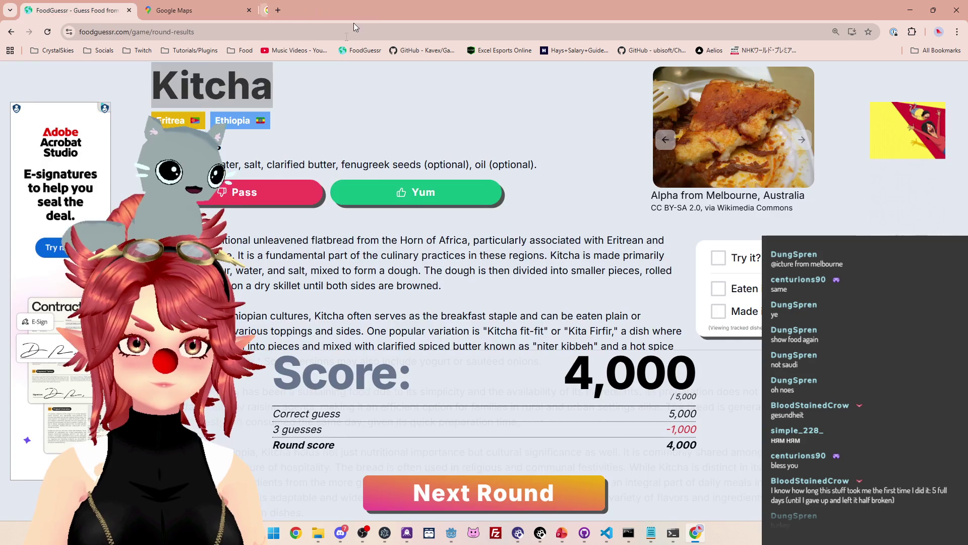
Step: Rate Kitcha as tasty (Yum) and advance to round 2
{"action": "left_click", "coordinate": [479, 191]}
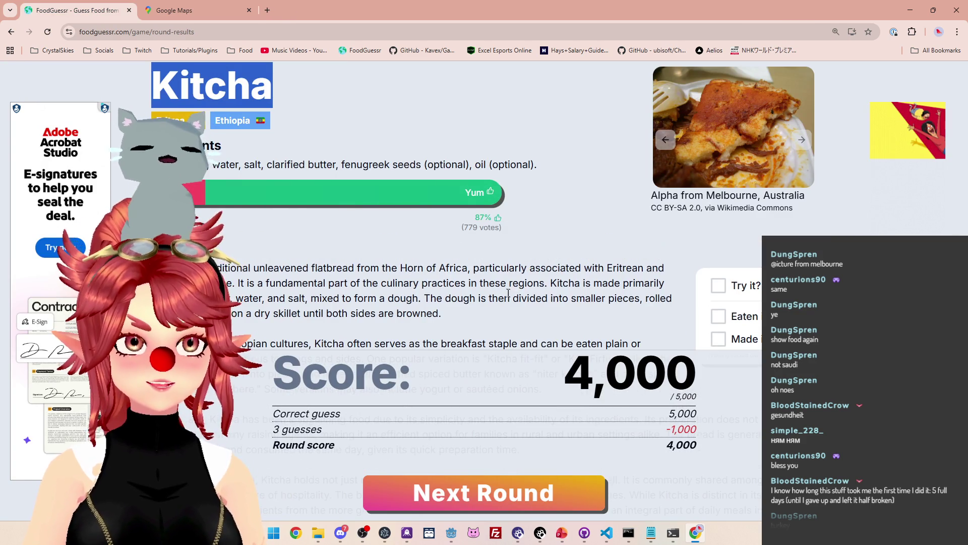
{"action": "scroll", "coordinate": [499, 282], "scroll_direction": "down", "scroll_amount": 3}
{"action": "scroll", "coordinate": [472, 257], "scroll_direction": "up", "scroll_amount": 3}
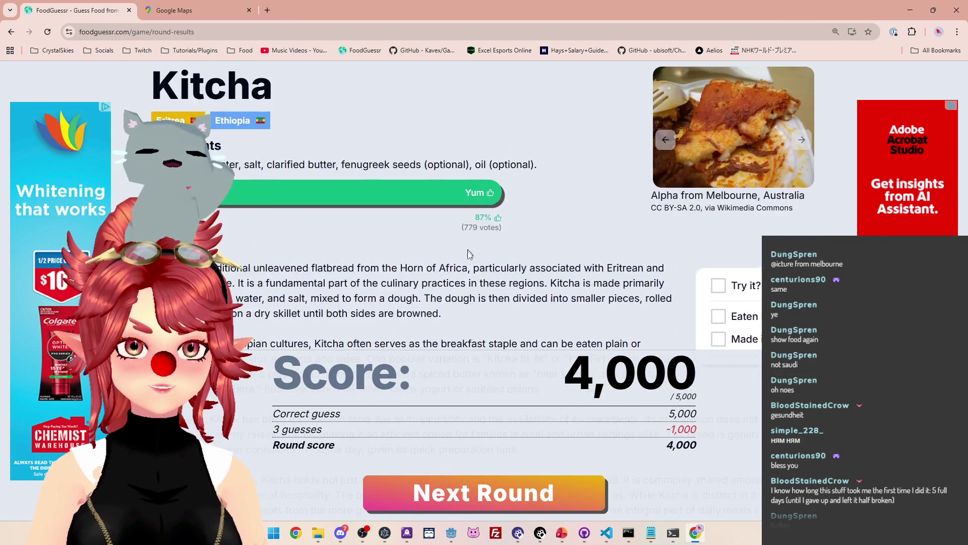
{"action": "scroll", "coordinate": [468, 254], "scroll_direction": "down", "scroll_amount": 5}
{"action": "left_click", "coordinate": [506, 498]}
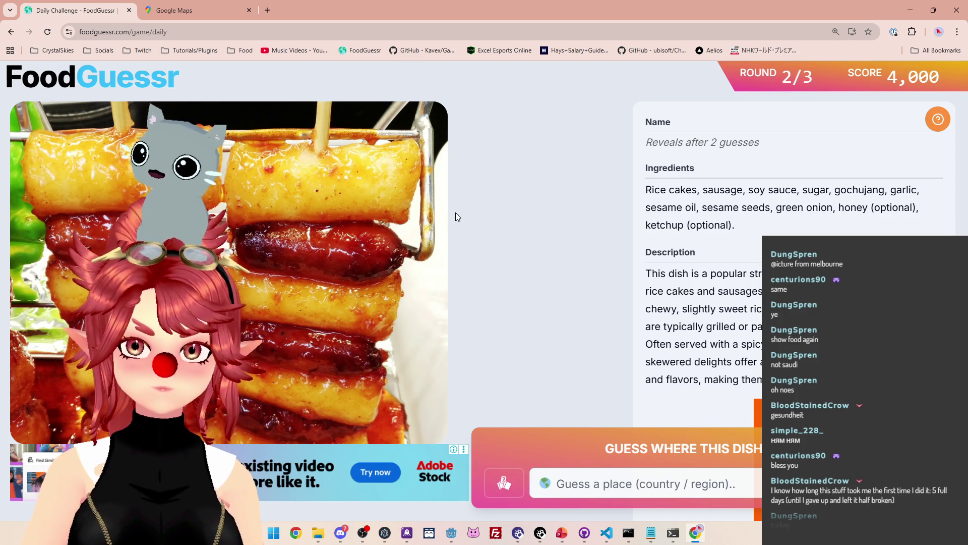
Step: Guess South Korea for So-tteok-so-tteok, rate it Yum, and advance to round 3
{"action": "left_click", "coordinate": [631, 482]}
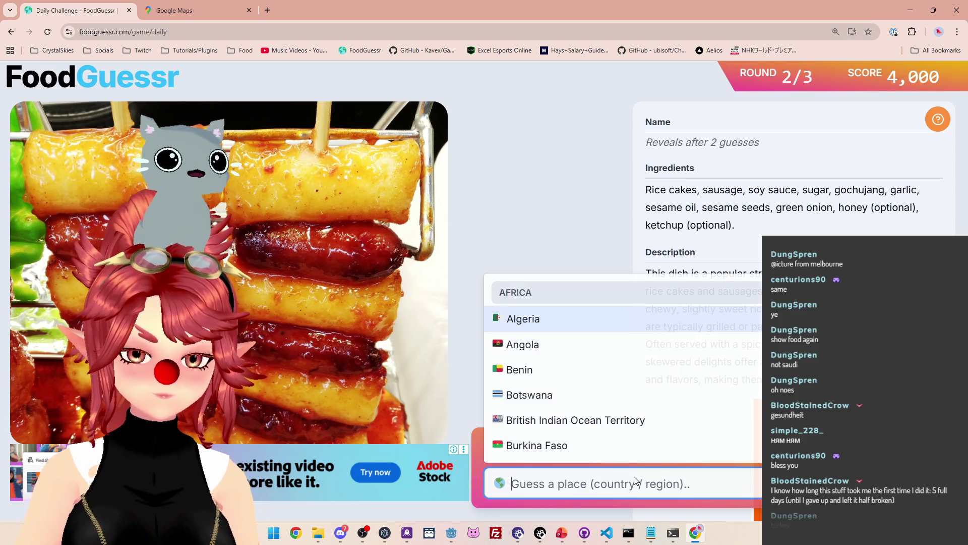
{"action": "type", "text": "kore"}
{"action": "left_click", "coordinate": [628, 446]}
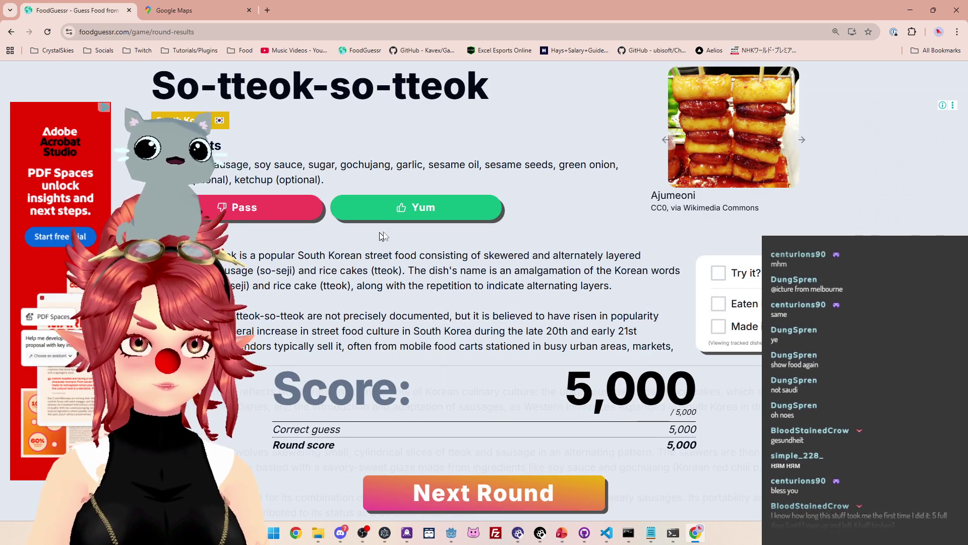
{"action": "left_click", "coordinate": [392, 215]}
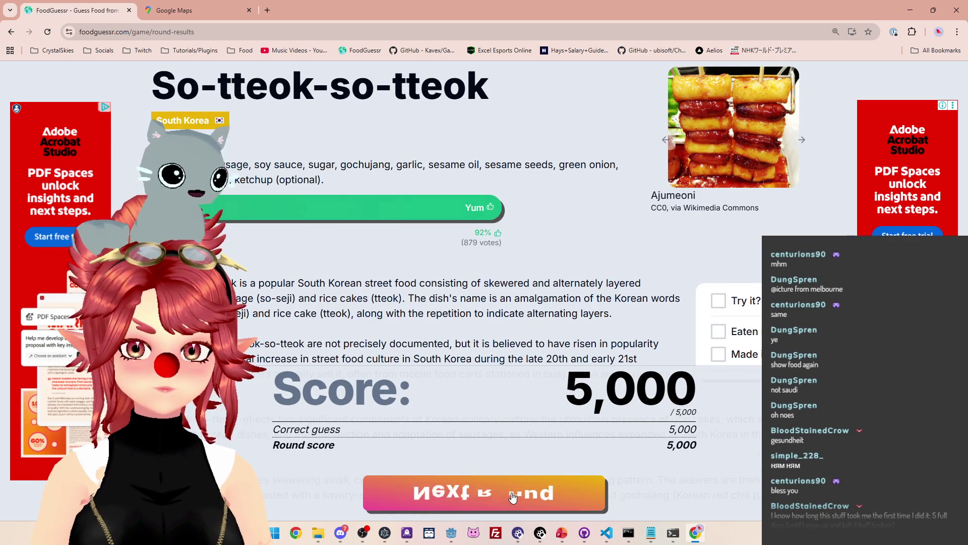
{"action": "left_click", "coordinate": [506, 495]}
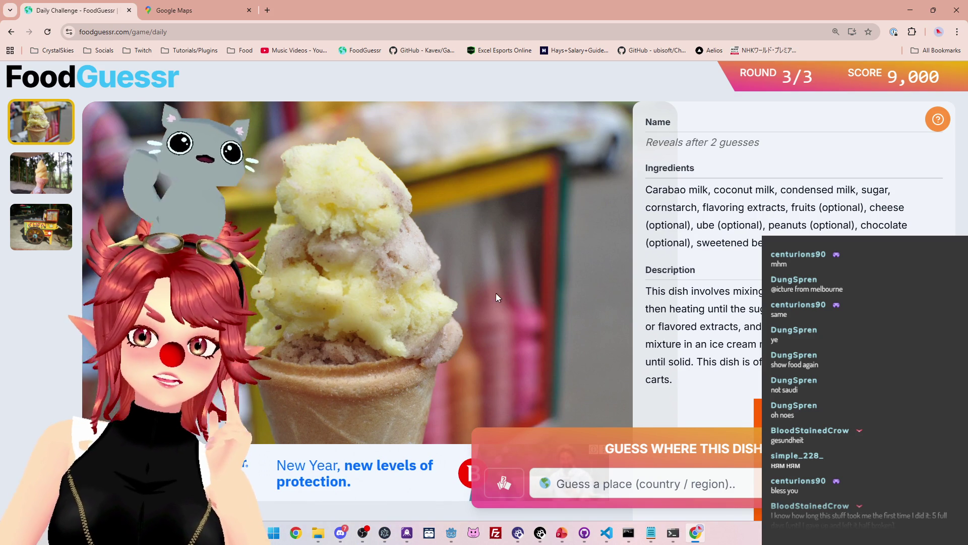
Step: View the extra Sorbetes photos, guess Philippines for 5,000, rate it Yum, and see final results
{"action": "left_click", "coordinate": [40, 173]}
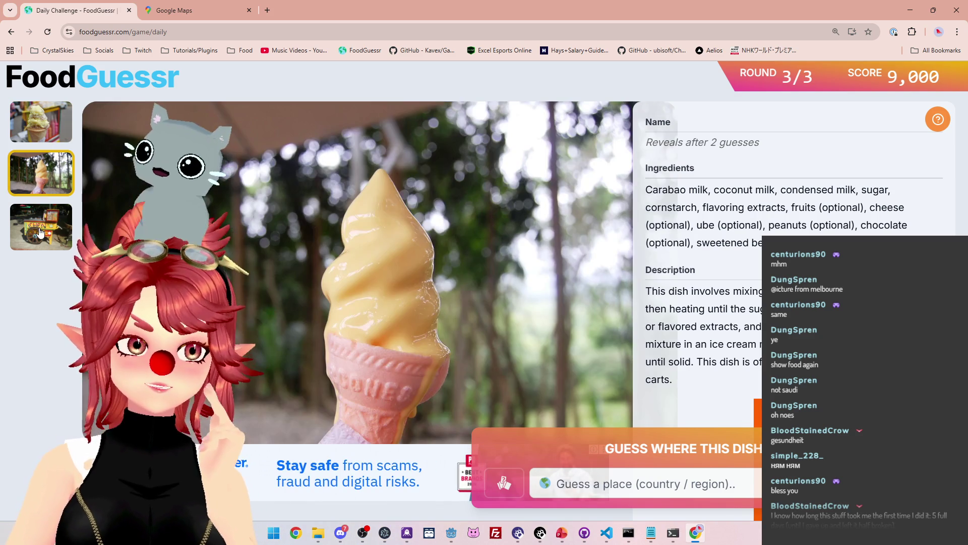
{"action": "left_click", "coordinate": [41, 231]}
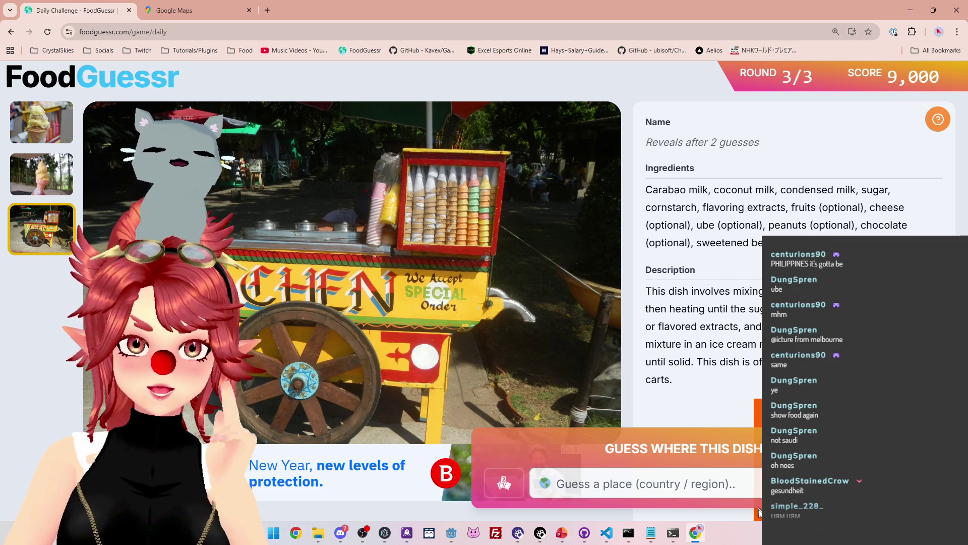
{"action": "left_click", "coordinate": [754, 485]}
{"action": "type", "text": "phil"}
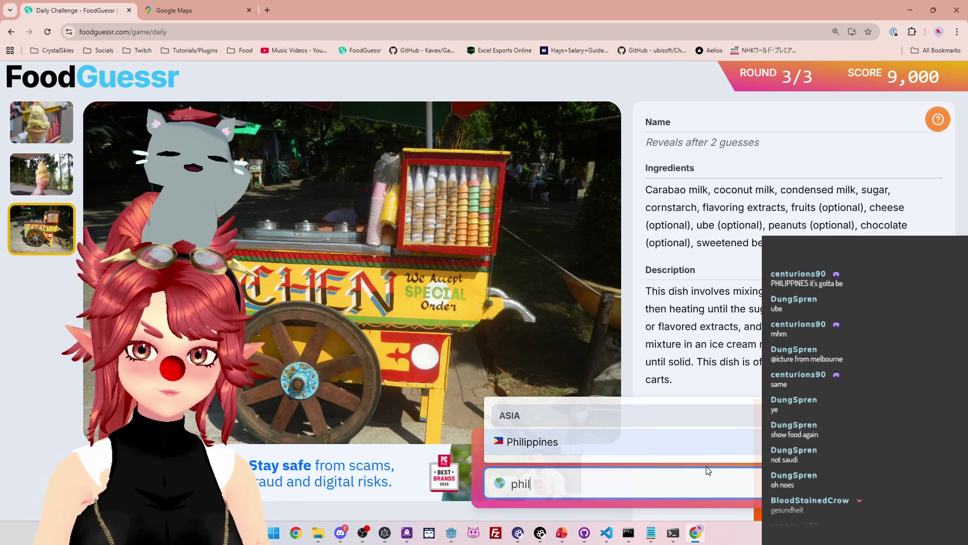
{"action": "left_click", "coordinate": [658, 440]}
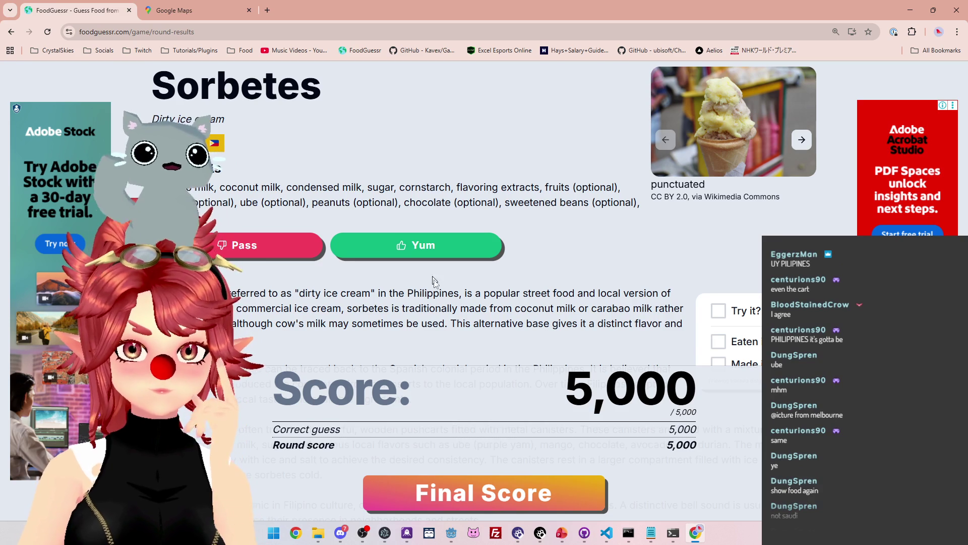
{"action": "left_click", "coordinate": [464, 252]}
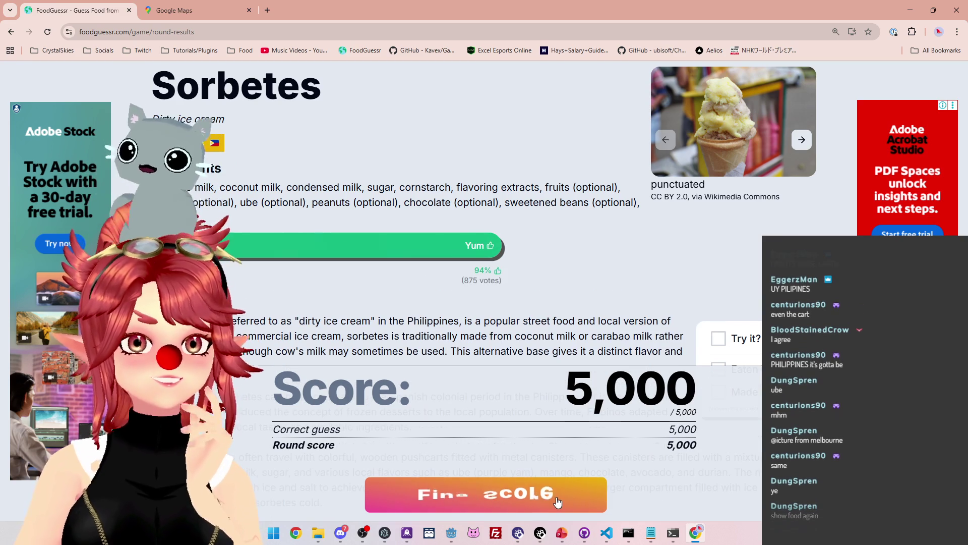
{"action": "left_click", "coordinate": [557, 501]}
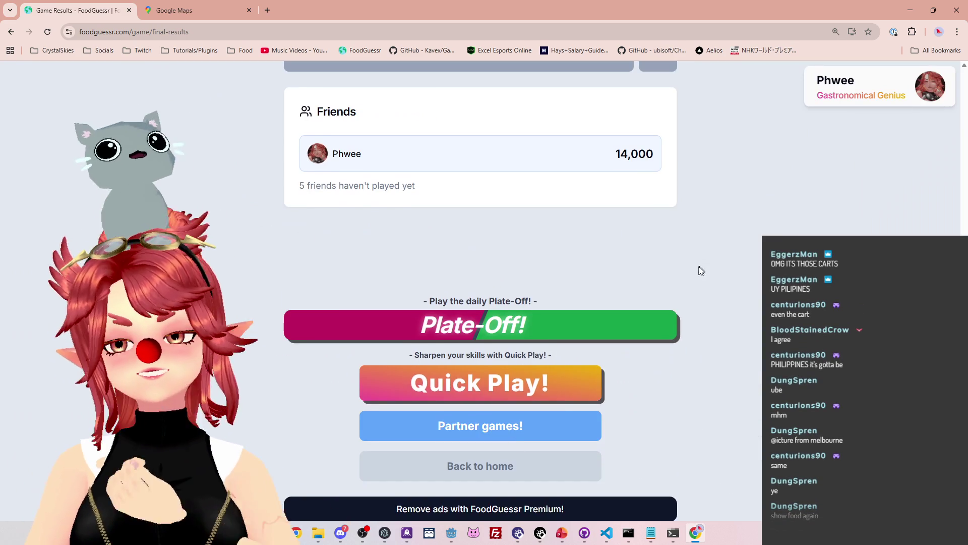
Step: Close the Google Maps tab, leaving the 14,000/15,000 results page
{"action": "scroll", "coordinate": [699, 270], "scroll_direction": "up", "scroll_amount": 3}
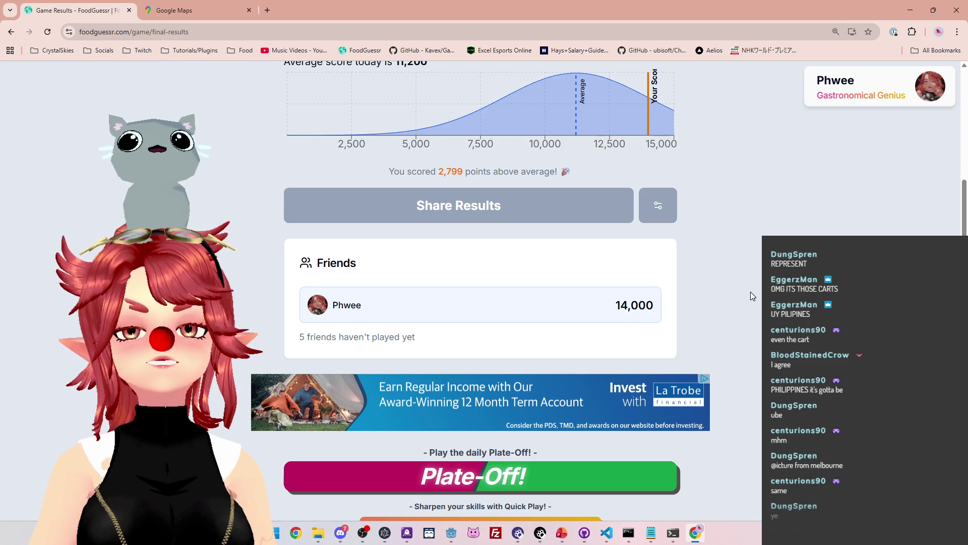
{"action": "mouse_move", "coordinate": [351, 111]}
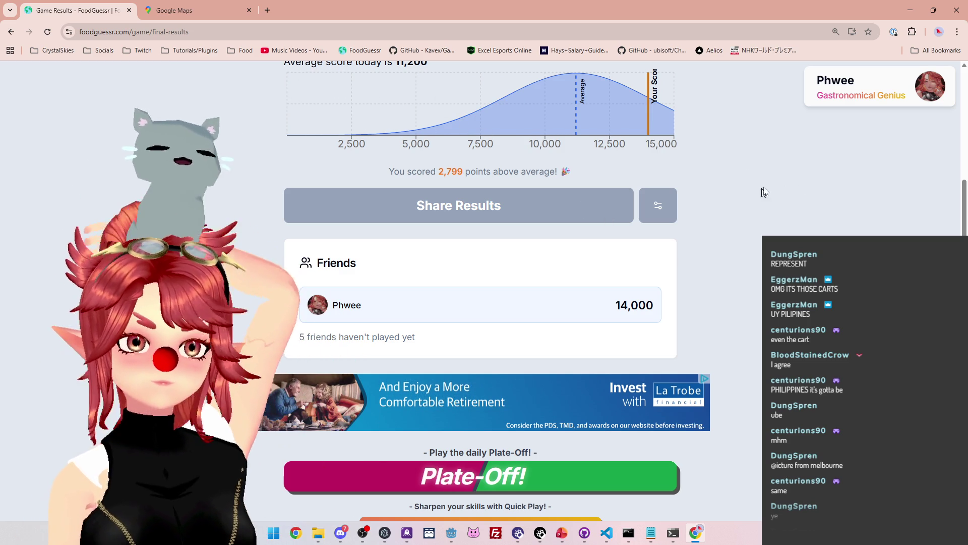
{"action": "left_click", "coordinate": [249, 10]}
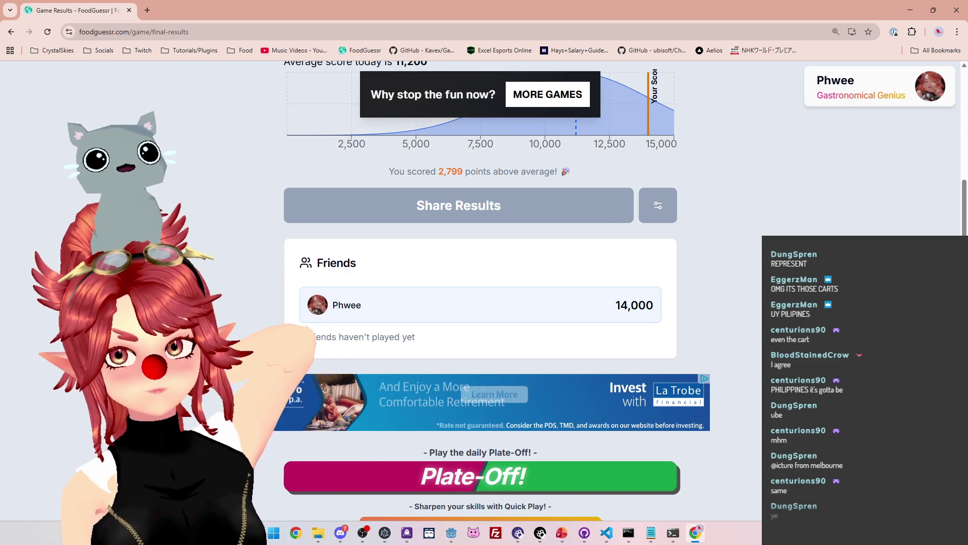
{"action": "scroll", "coordinate": [480, 303], "scroll_direction": "up", "scroll_amount": 4}
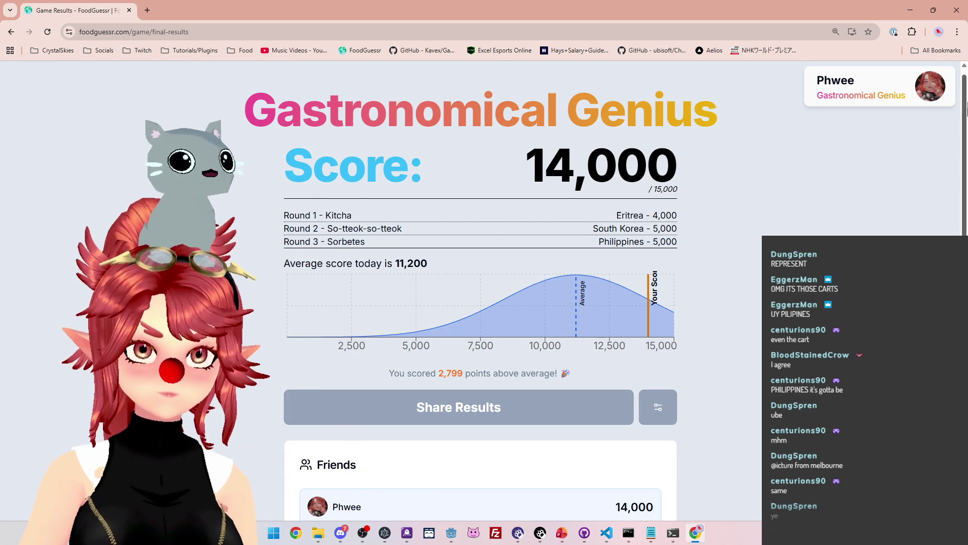
Step: Glance at GitHub Desktop, then open the phweedomstudio Twitch bookmark in a new tab
{"action": "key", "text": "alt+Tab"}
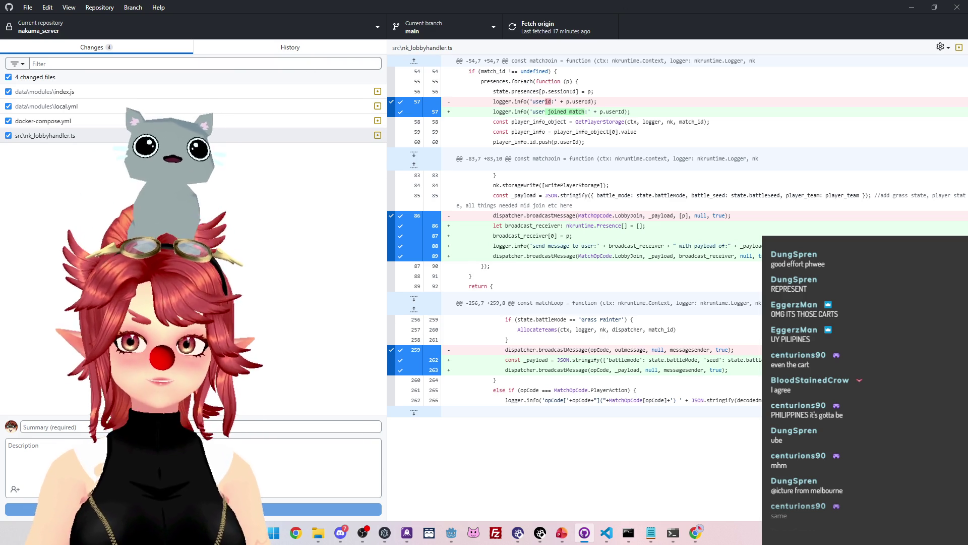
{"action": "key", "text": "alt+Tab"}
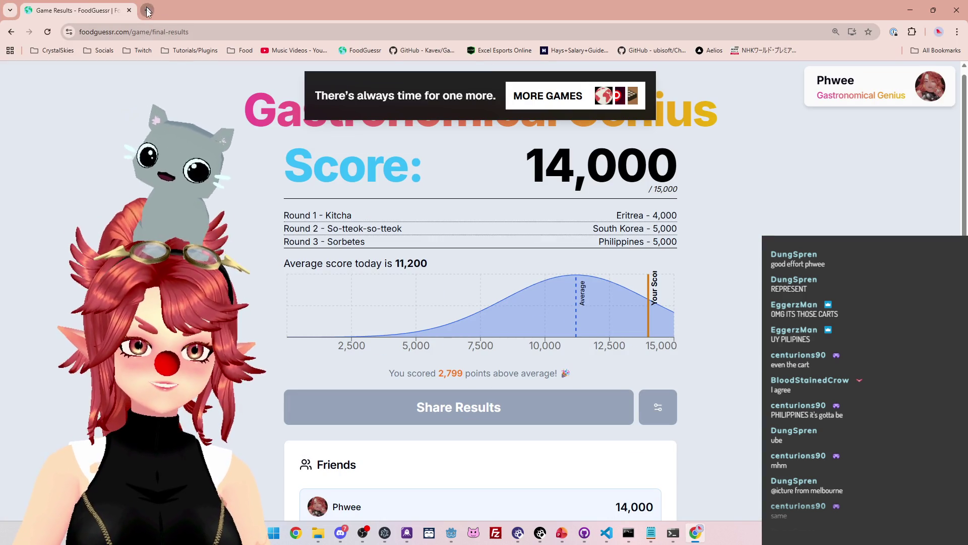
{"action": "left_click", "coordinate": [148, 10]}
{"action": "left_click", "coordinate": [134, 55]}
{"action": "left_click", "coordinate": [147, 73]}
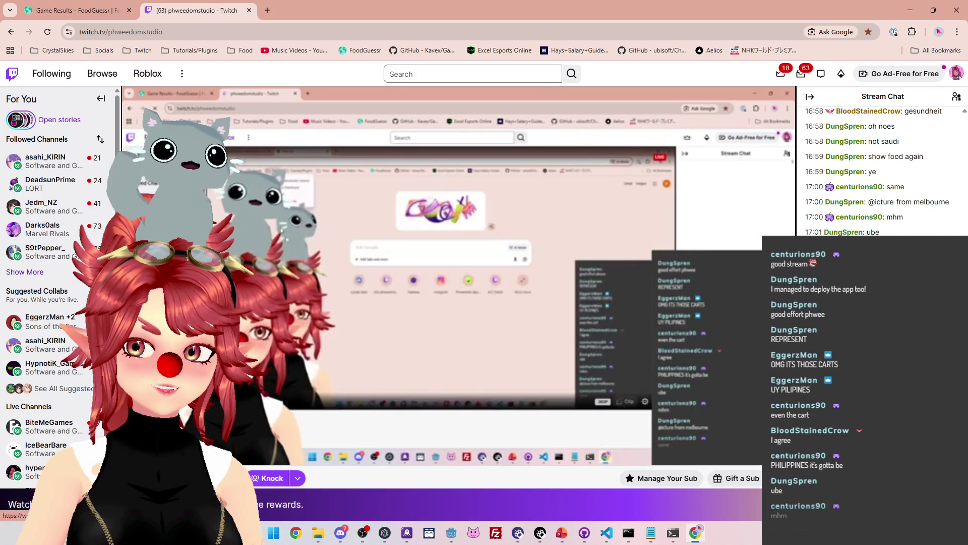
Step: Expand the Followed Channels sidebar twice with Show More and scroll through it
{"action": "scroll", "coordinate": [439, 282], "scroll_direction": "down", "scroll_amount": 1}
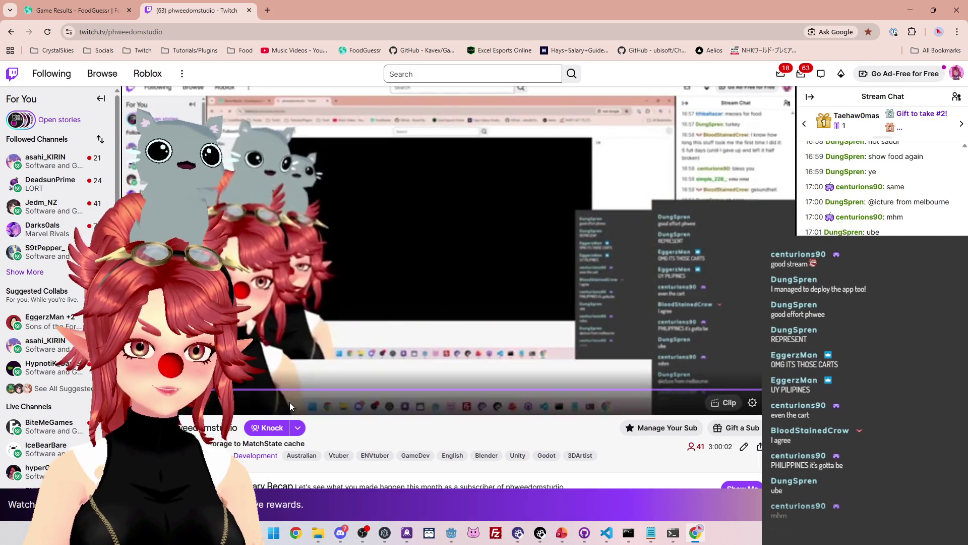
{"action": "scroll", "coordinate": [289, 402], "scroll_direction": "up", "scroll_amount": 1}
{"action": "left_click", "coordinate": [33, 272]}
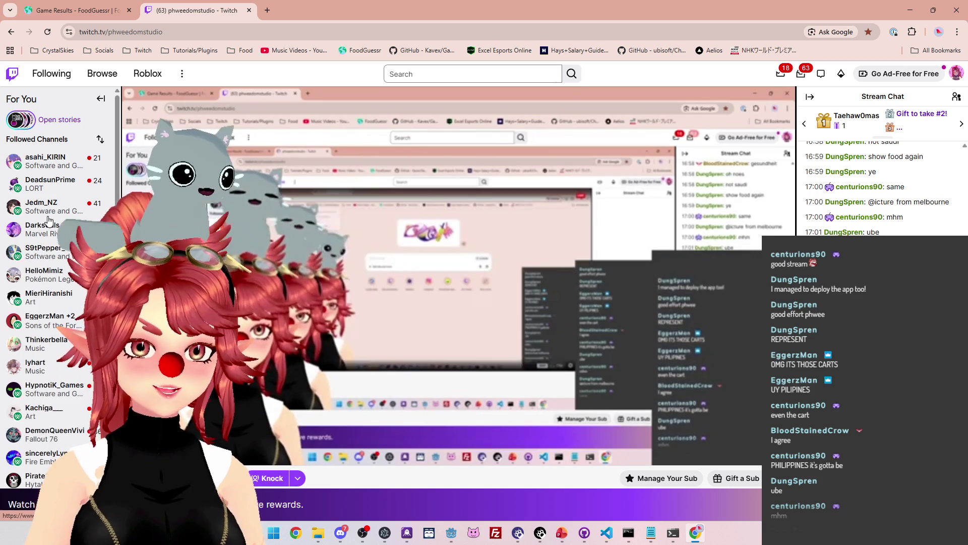
{"action": "scroll", "coordinate": [42, 353], "scroll_direction": "down", "scroll_amount": 1}
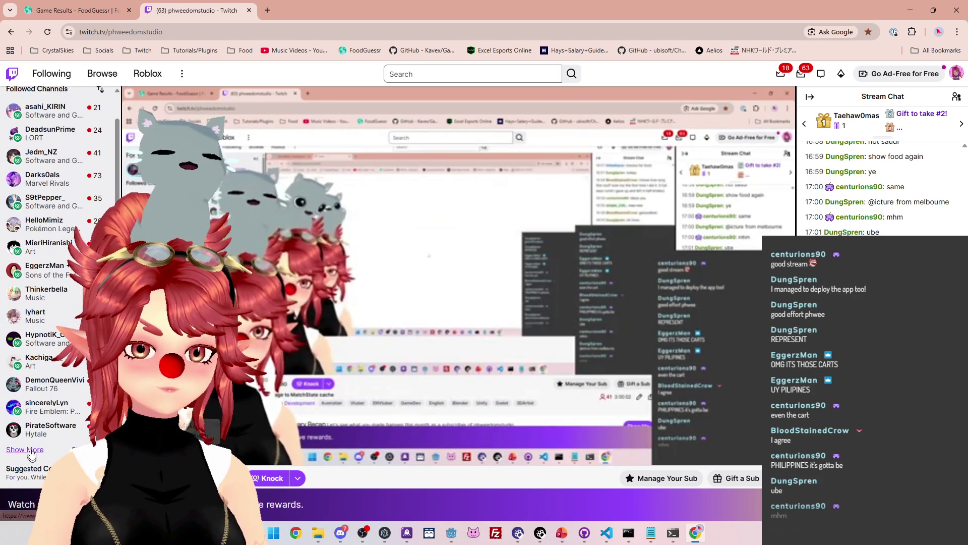
{"action": "left_click", "coordinate": [40, 448]}
{"action": "scroll", "coordinate": [75, 392], "scroll_direction": "down", "scroll_amount": 2}
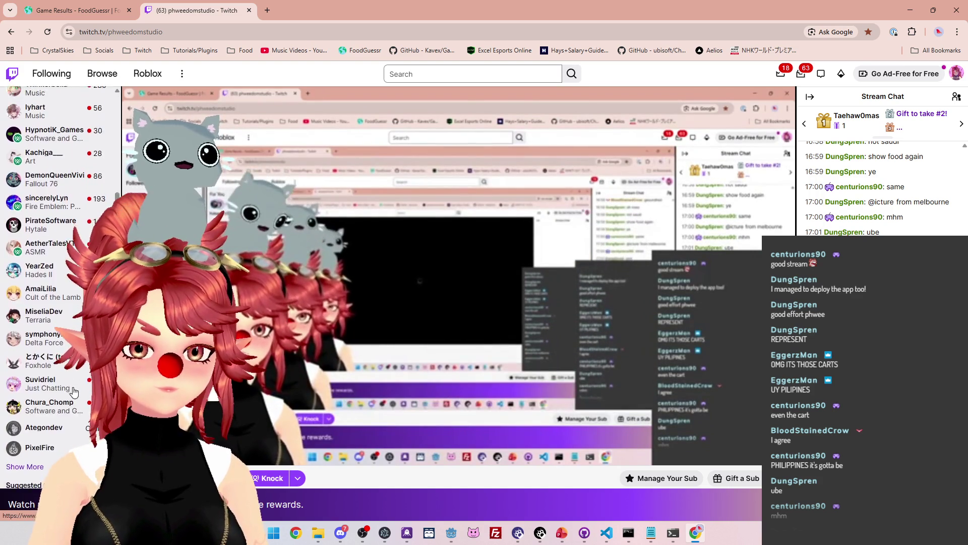
{"action": "scroll", "coordinate": [74, 392], "scroll_direction": "down", "scroll_amount": 1}
{"action": "scroll", "coordinate": [75, 391], "scroll_direction": "up", "scroll_amount": 2}
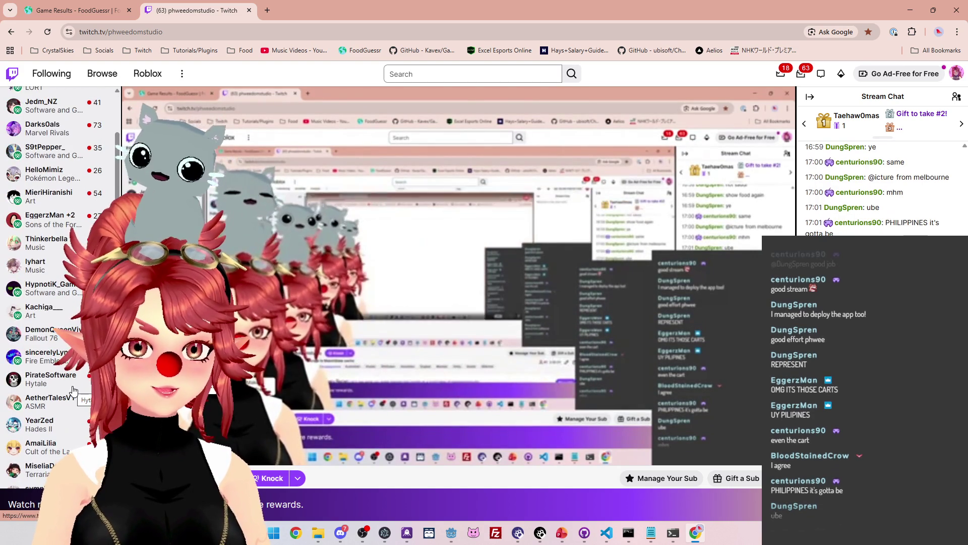
{"action": "scroll", "coordinate": [65, 388], "scroll_direction": "up", "scroll_amount": 1}
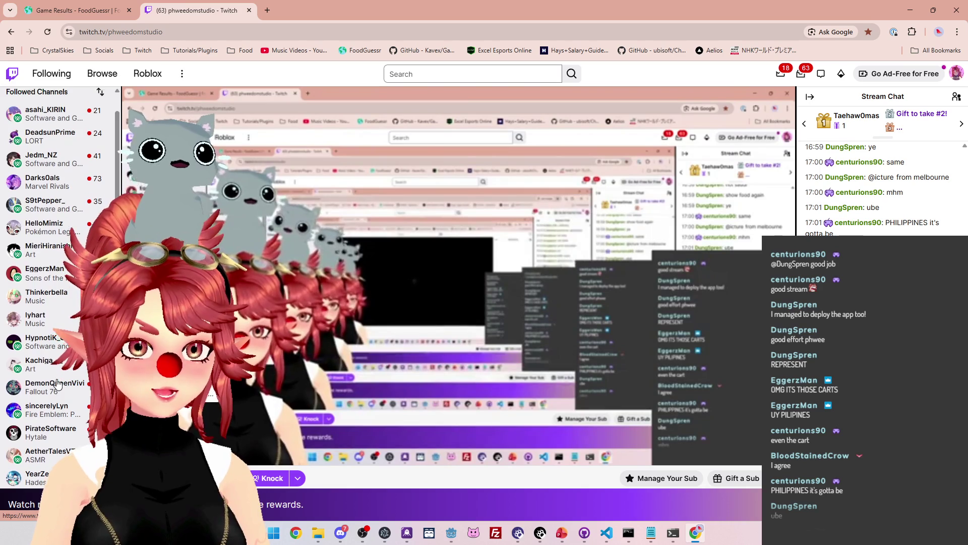
{"action": "scroll", "coordinate": [46, 302], "scroll_direction": "up", "scroll_amount": 1}
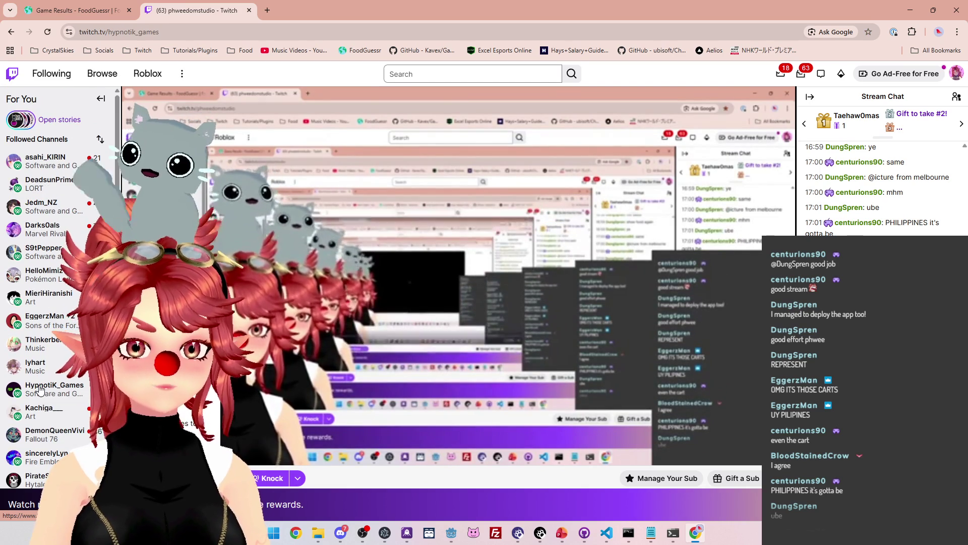
Step: Switch to the HypnotiK_Games channel, then load FoodGuessr in a new tab
{"action": "left_click", "coordinate": [39, 388]}
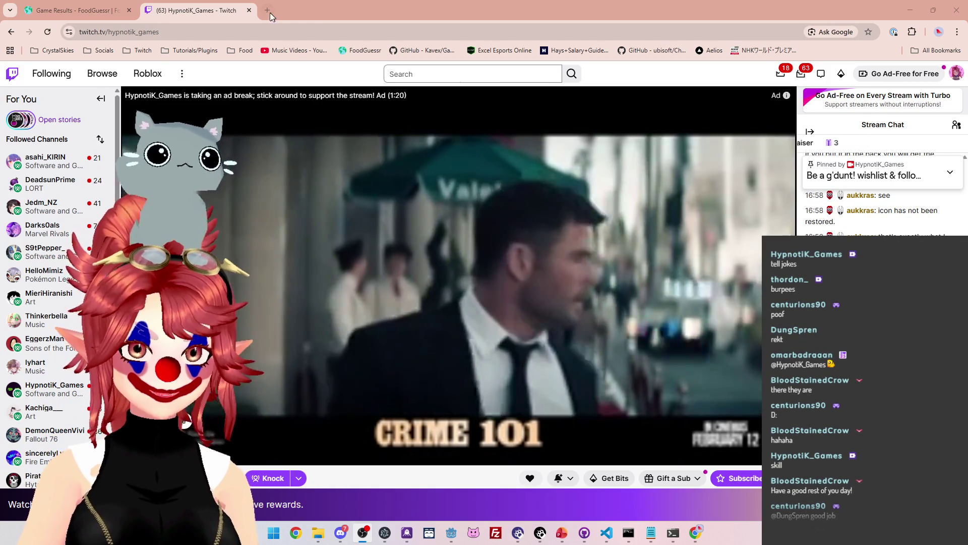
{"action": "left_click", "coordinate": [271, 14]}
{"action": "left_click", "coordinate": [361, 51]}
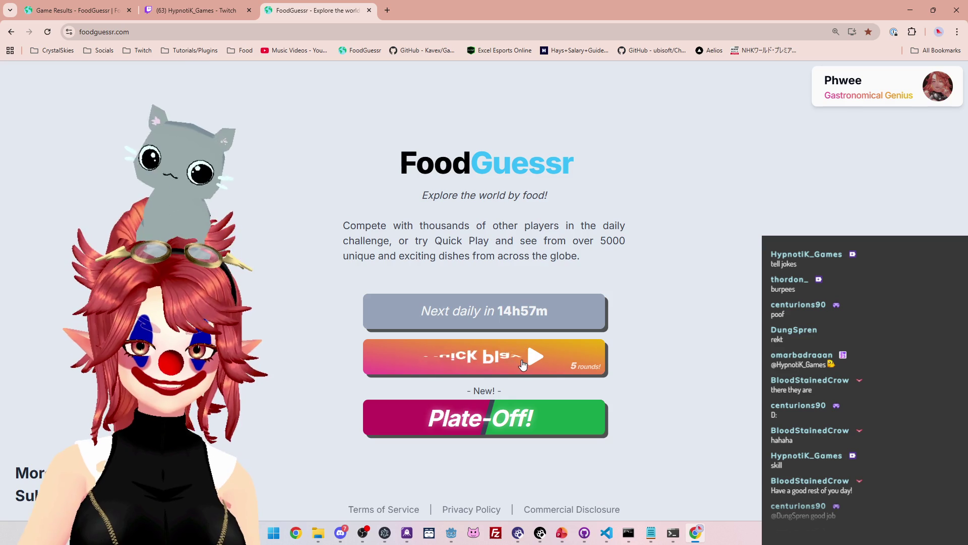
Step: Start a FoodGuessr Quick Play game at round 1 of 5
{"action": "left_click", "coordinate": [522, 364]}
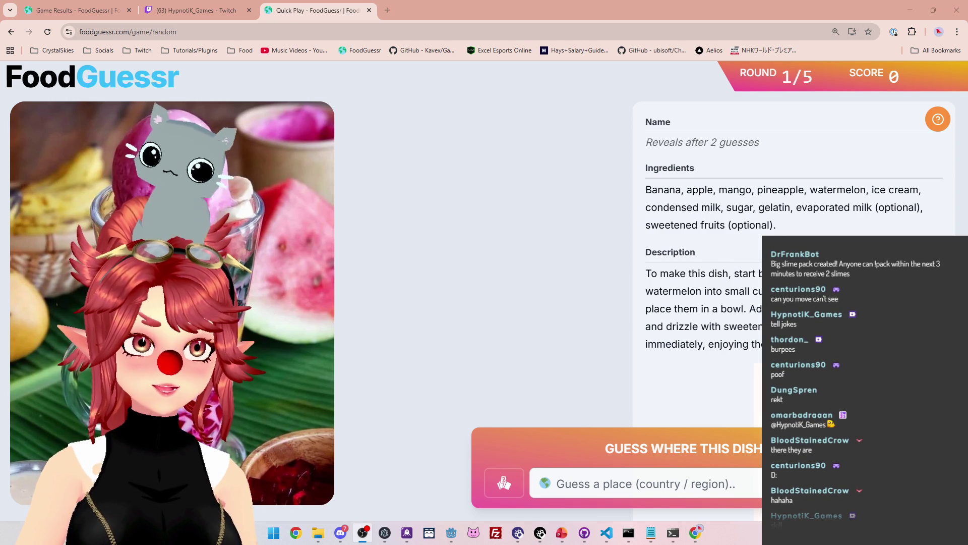
Step: Enter Indonesia as the first country guess for the dish, leaving 4 guesses
{"action": "key", "text": "alt+Tab"}
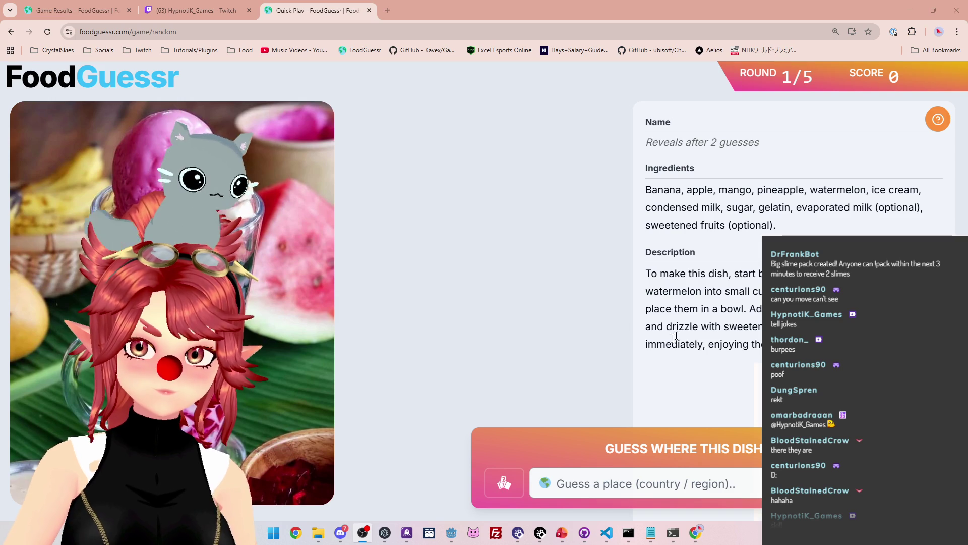
{"action": "left_click", "coordinate": [642, 484]}
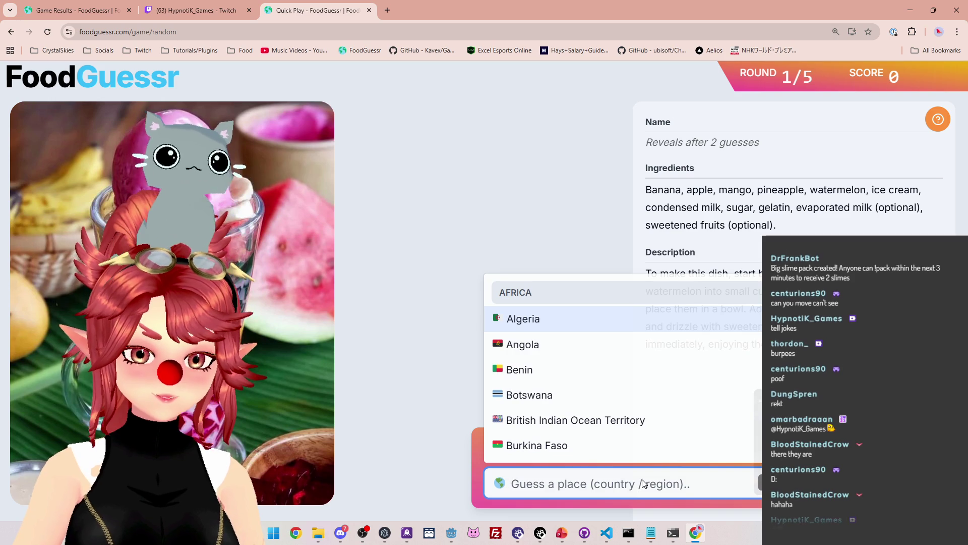
{"action": "type", "text": "indo"}
{"action": "left_click", "coordinate": [603, 456]}
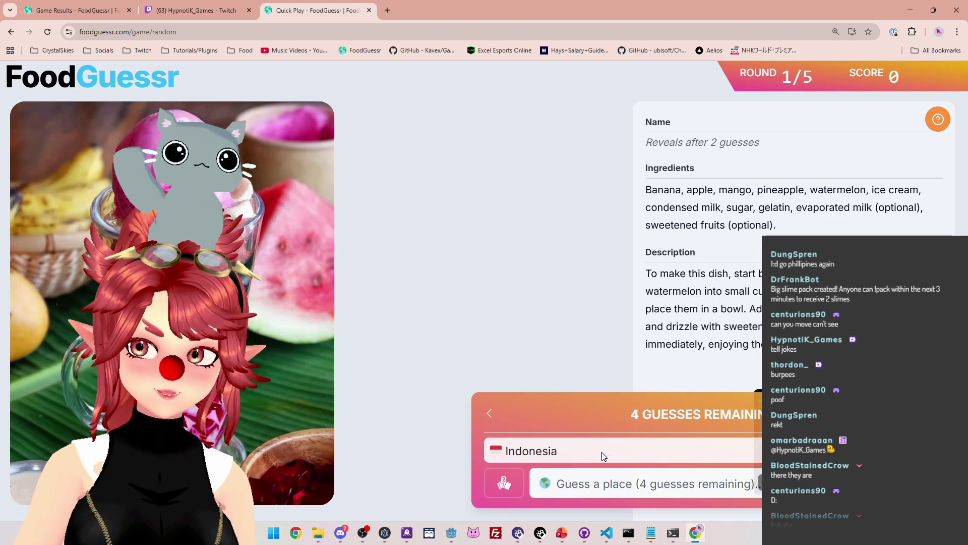
{"action": "left_click", "coordinate": [387, 11]}
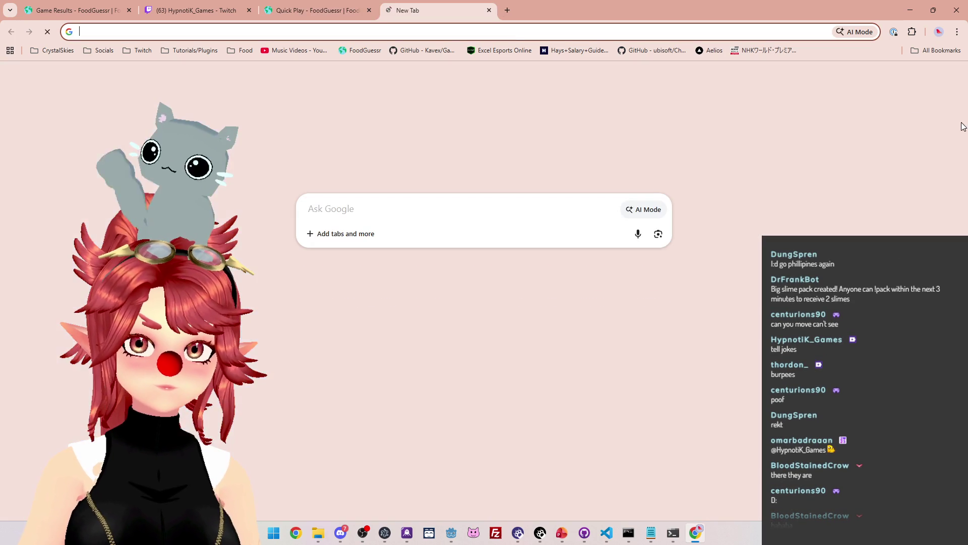
Step: Open Google Maps and frame Southeast Asia with the Philippines and Indonesia in view
{"action": "left_click", "coordinate": [927, 76]}
{"action": "left_click", "coordinate": [929, 143]}
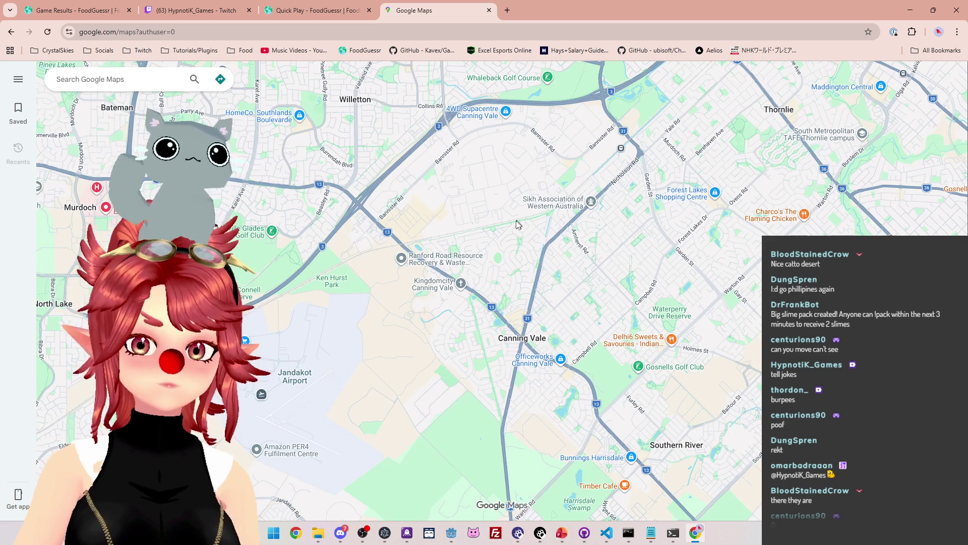
{"action": "scroll", "coordinate": [543, 236], "scroll_direction": "down", "scroll_amount": 10}
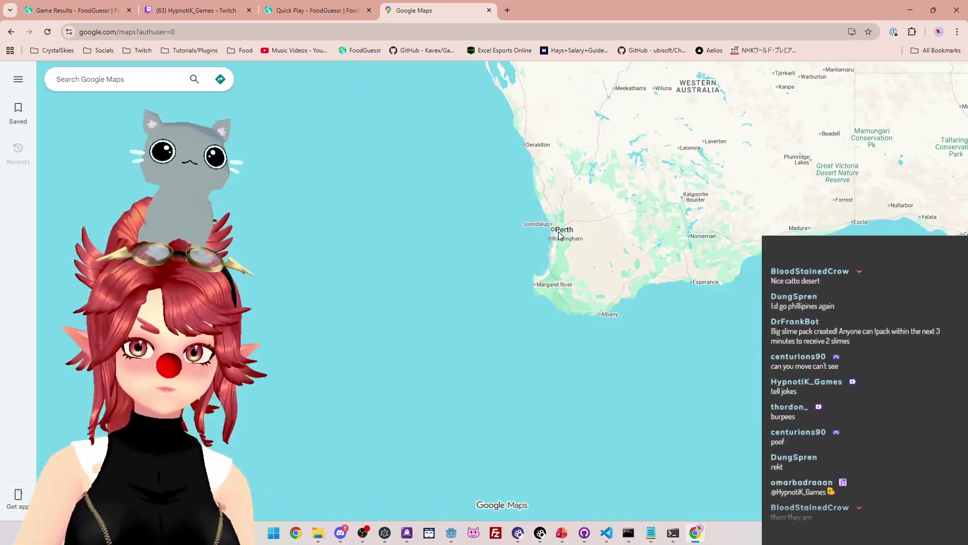
{"action": "scroll", "coordinate": [609, 246], "scroll_direction": "down", "scroll_amount": 2}
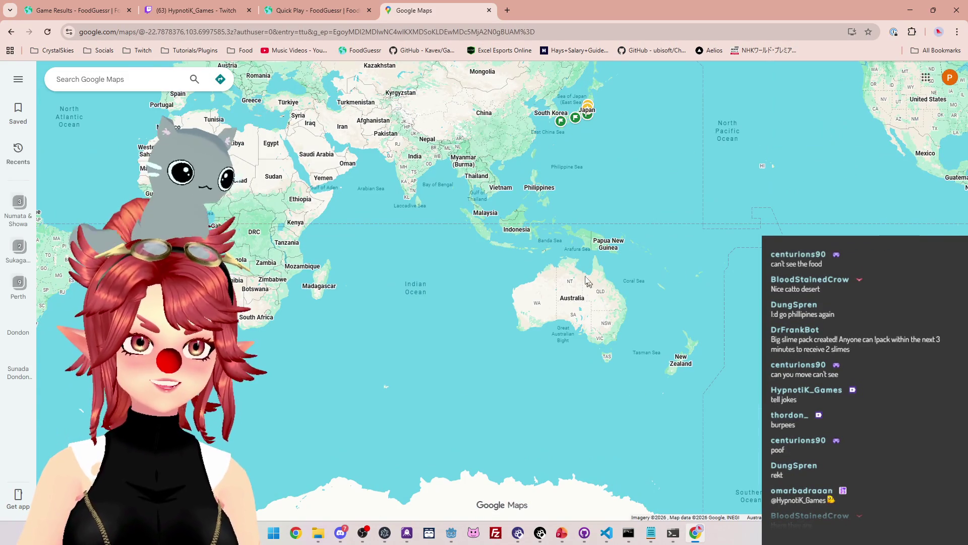
{"action": "scroll", "coordinate": [615, 262], "scroll_direction": "up", "scroll_amount": 2}
{"action": "left_click_drag", "start_coordinate": [488, 158], "coordinate": [599, 349]}
{"action": "scroll", "coordinate": [510, 240], "scroll_direction": "up", "scroll_amount": 2}
{"action": "left_click", "coordinate": [313, 9]}
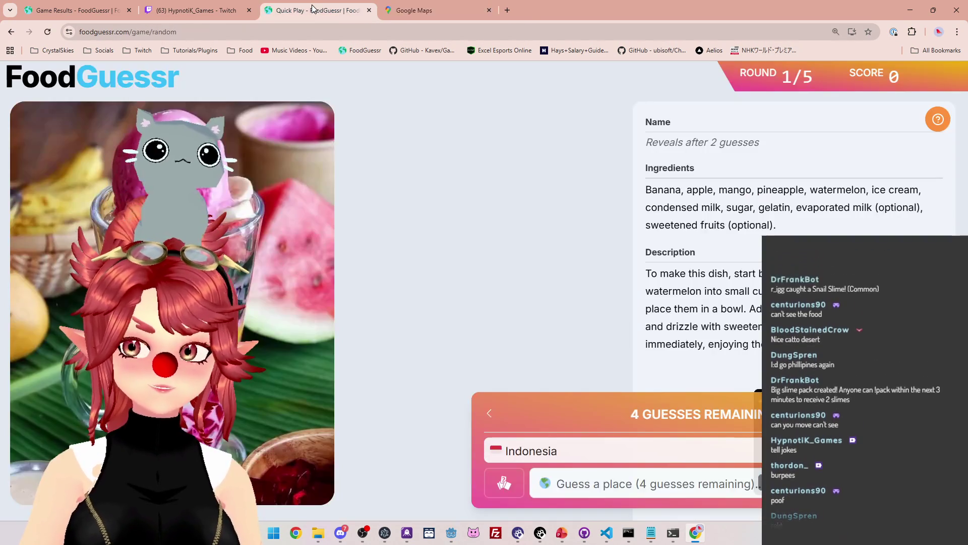
Step: Dismiss a repeated 'indonesia' entry and resize the browser window to full screen height
{"action": "left_click", "coordinate": [625, 484]}
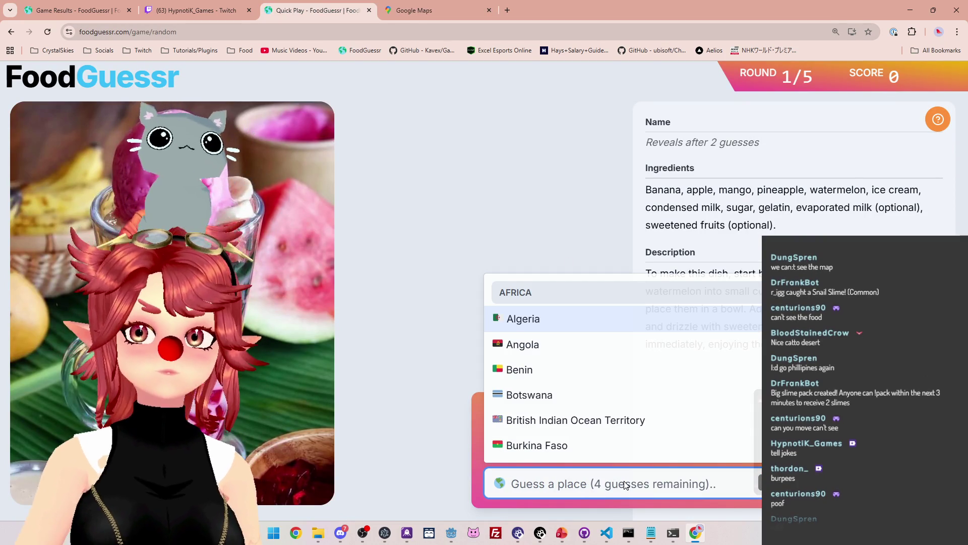
{"action": "type", "text": "indonesia"}
{"action": "key", "text": "Return"}
{"action": "mouse_move", "coordinate": [568, 18]}
{"action": "left_mouse_down"}
{"action": "mouse_move", "coordinate": [705, 23]}
{"action": "mouse_move", "coordinate": [631, 57]}
{"action": "mouse_move", "coordinate": [540, 62]}
{"action": "left_mouse_up"}
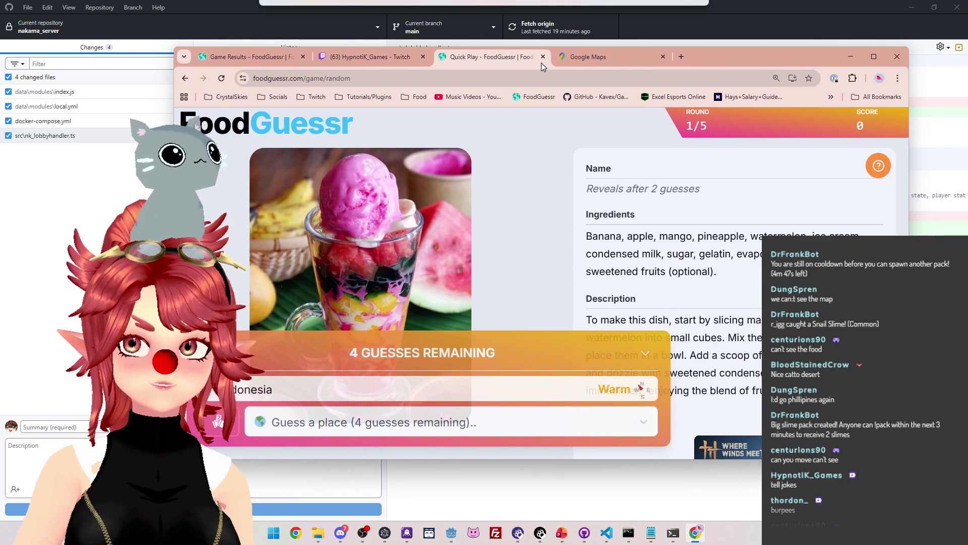
{"action": "left_click_drag", "start_coordinate": [824, 46], "coordinate": [823, 7]}
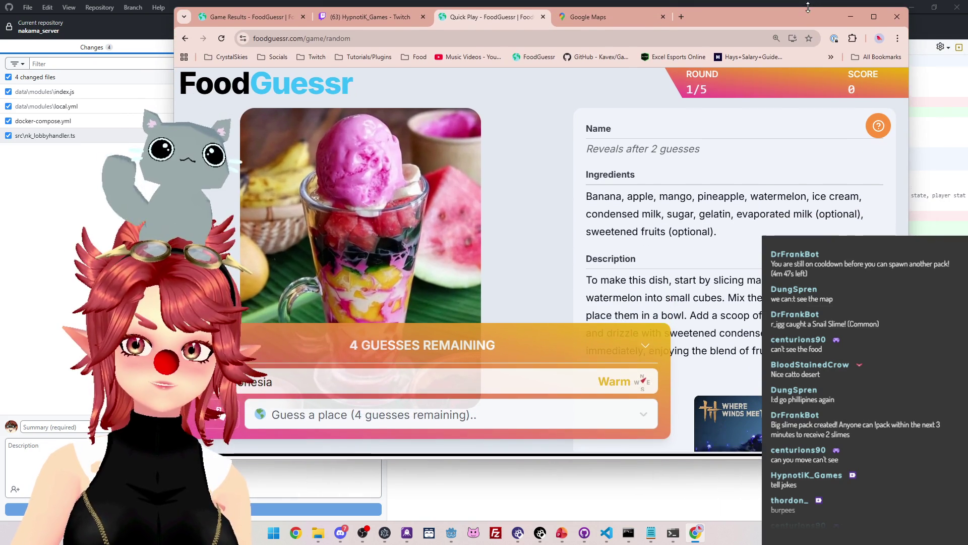
{"action": "left_click_drag", "start_coordinate": [669, 458], "coordinate": [669, 519]}
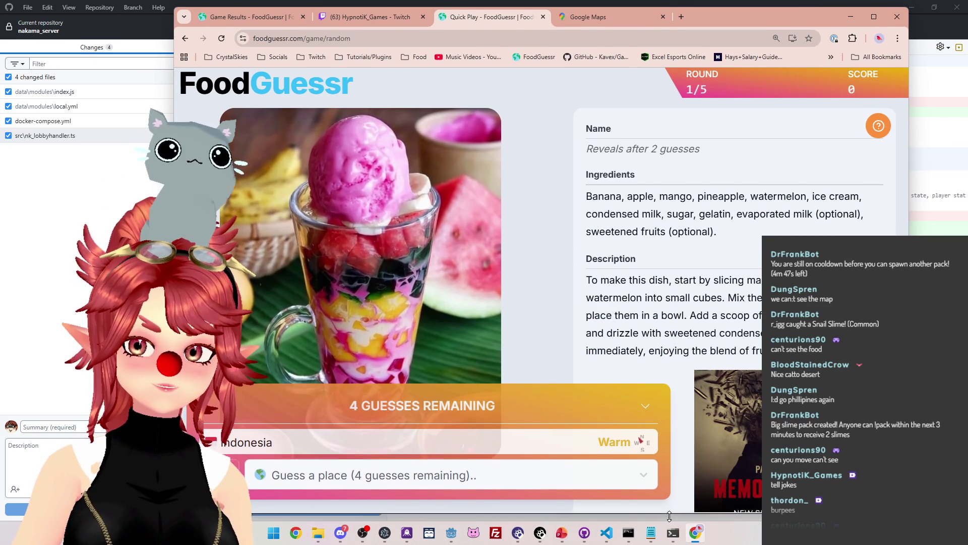
Step: Guess Philippines second, correctly identifying Knickerbocker for 4,500 points
{"action": "left_click", "coordinate": [459, 474]}
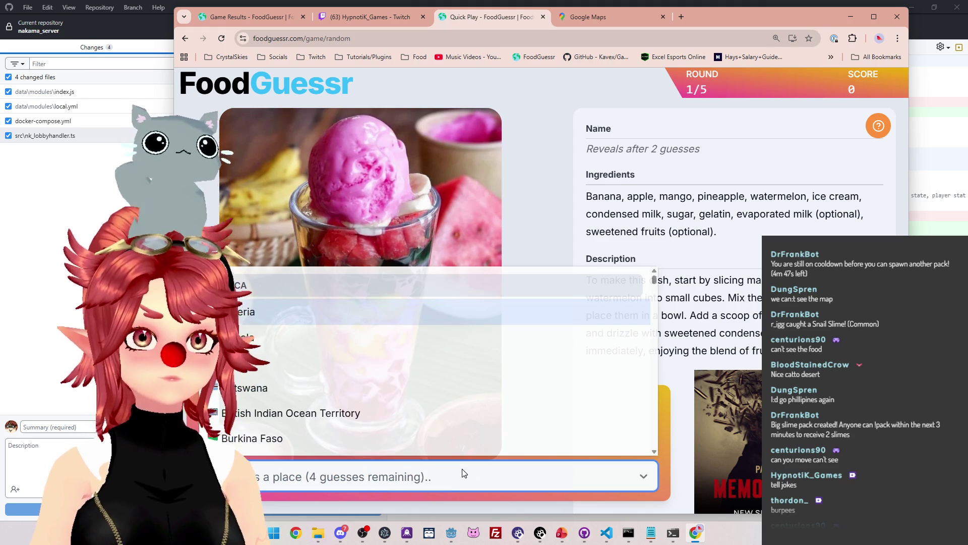
{"action": "type", "text": "phil"}
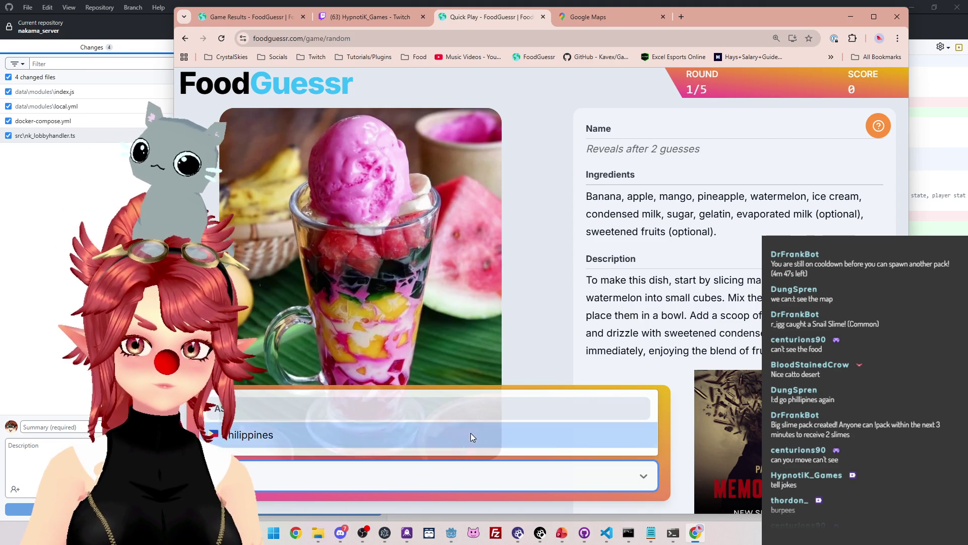
{"action": "left_click", "coordinate": [470, 432]}
{"action": "left_click", "coordinate": [872, 22]}
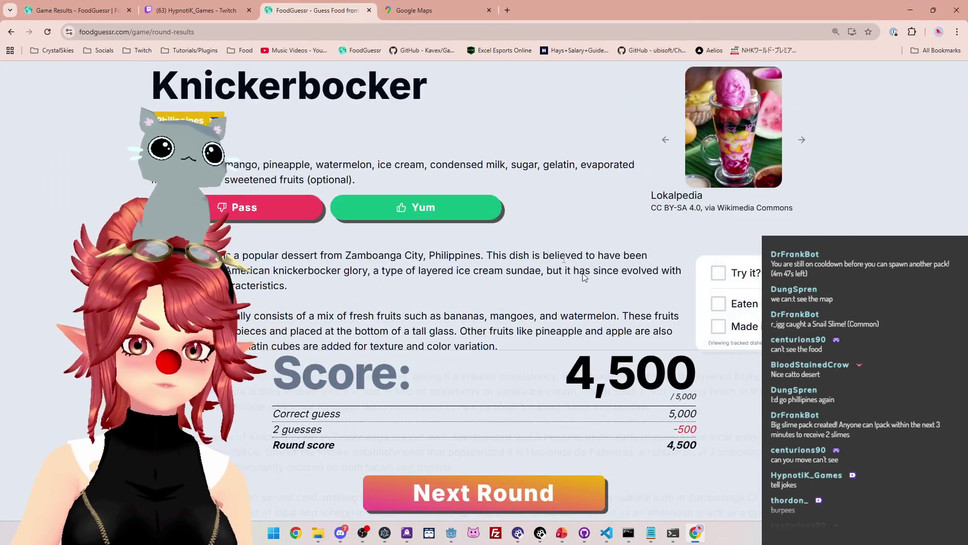
Step: Advance to round 2 of 5, showing a cured lamb, mutton, pork and beef dish
{"action": "left_click", "coordinate": [544, 501]}
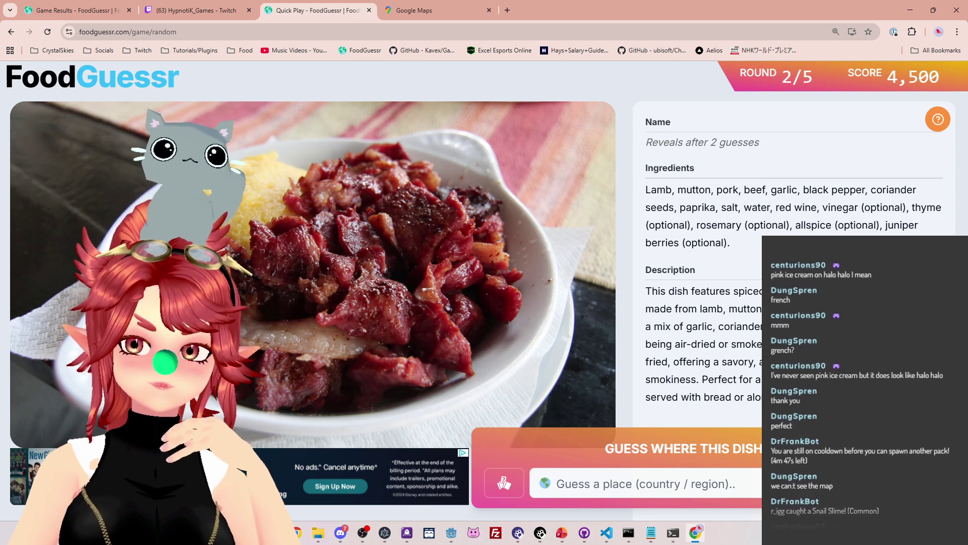
{"action": "left_click", "coordinate": [379, 10]}
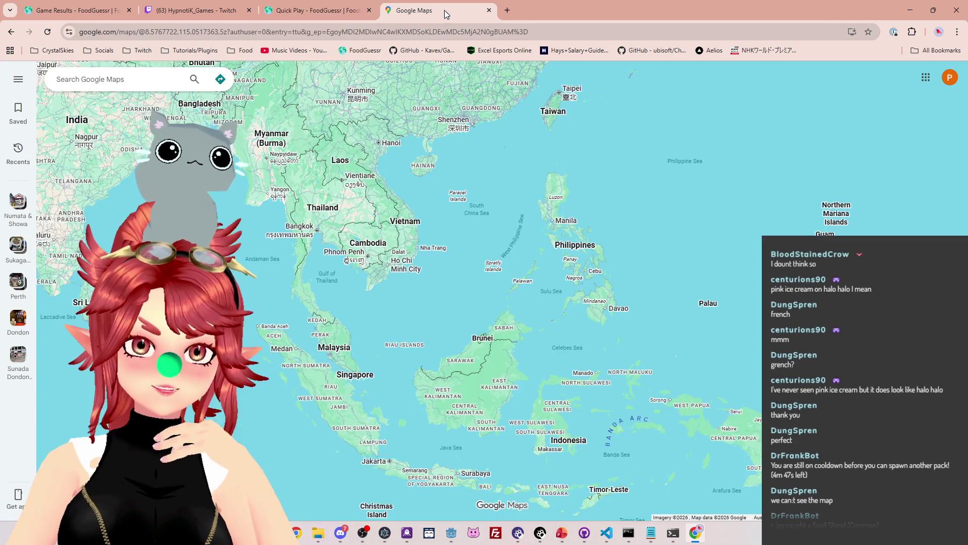
{"action": "scroll", "coordinate": [338, 204], "scroll_direction": "down", "scroll_amount": 3}
{"action": "scroll", "coordinate": [529, 330], "scroll_direction": "up", "scroll_amount": 5}
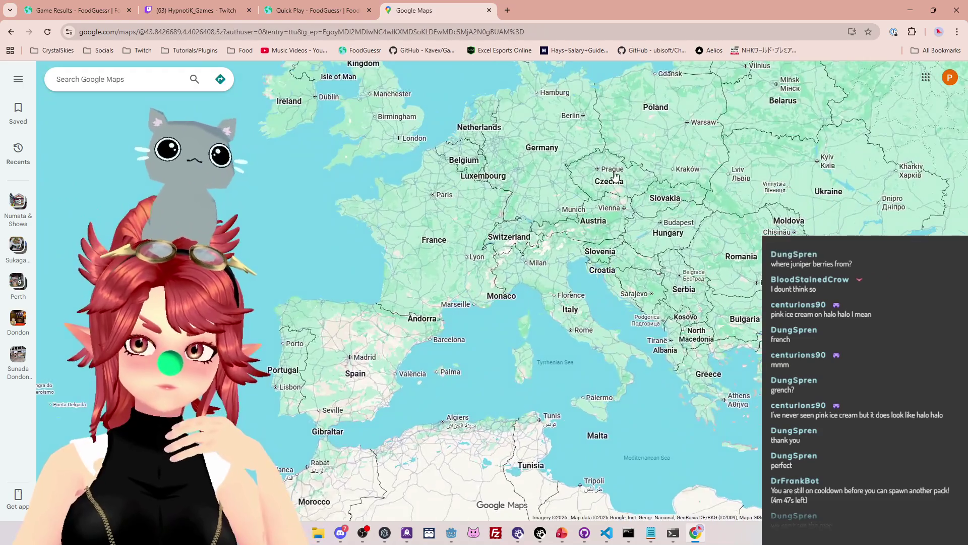
{"action": "scroll", "coordinate": [589, 135], "scroll_direction": "up", "scroll_amount": 2}
{"action": "left_click_drag", "start_coordinate": [589, 135], "coordinate": [540, 193]}
{"action": "scroll", "coordinate": [507, 257], "scroll_direction": "down", "scroll_amount": 2}
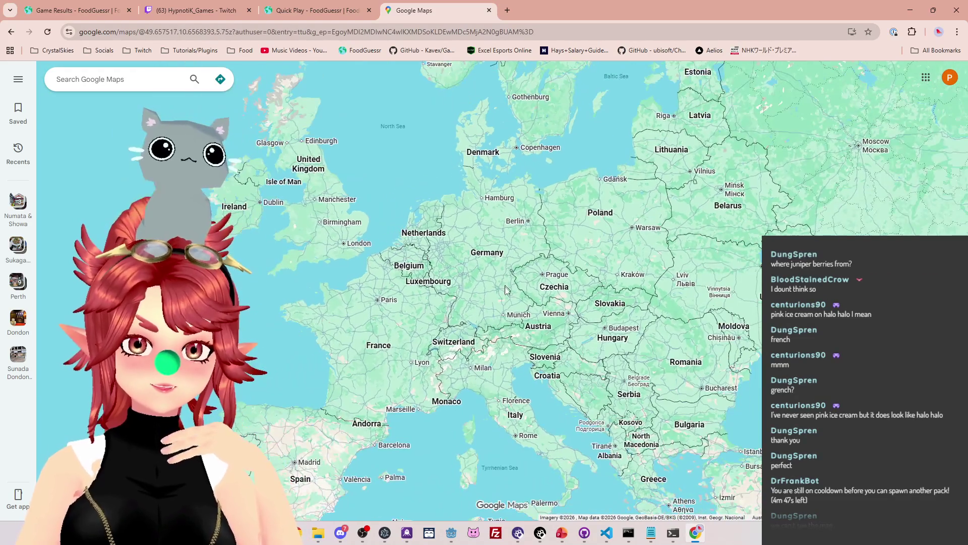
{"action": "left_click_drag", "start_coordinate": [429, 177], "coordinate": [496, 223]}
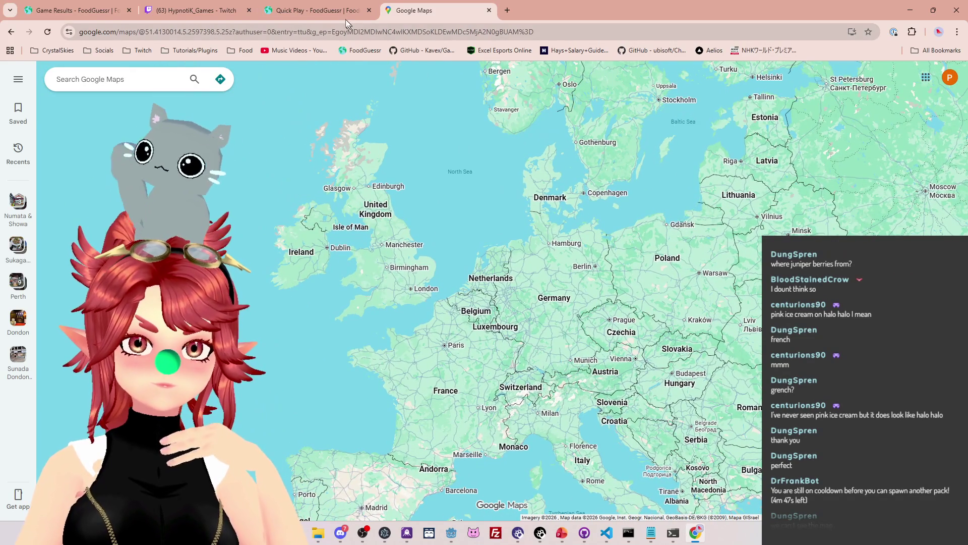
{"action": "key", "text": "ctrl+shift+Tab"}
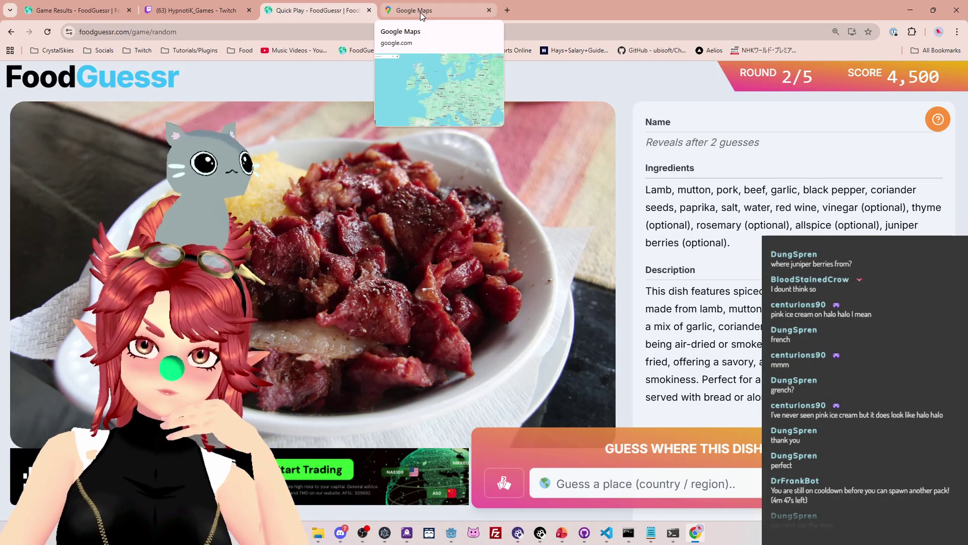
{"action": "left_click", "coordinate": [419, 13]}
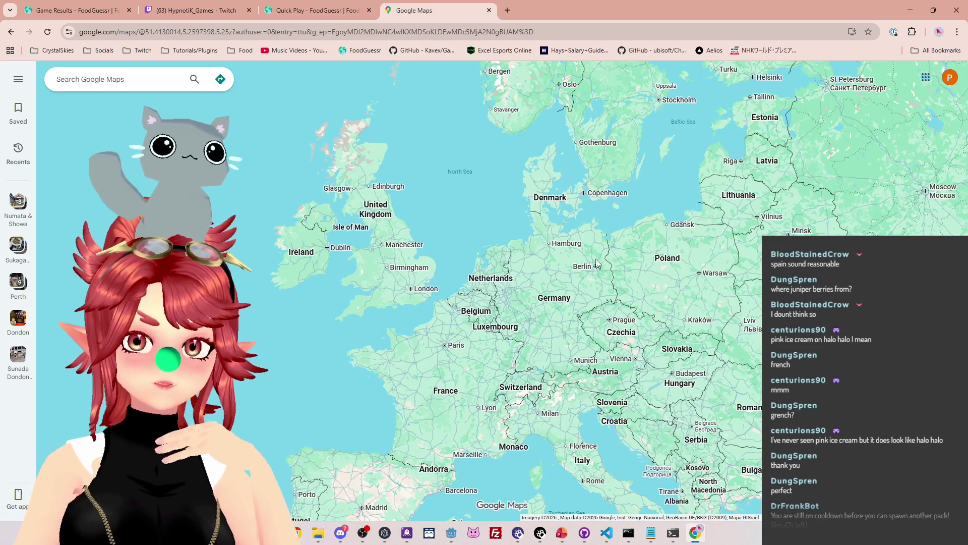
{"action": "scroll", "coordinate": [576, 208], "scroll_direction": "up", "scroll_amount": 1}
{"action": "mouse_move", "coordinate": [543, 229]}
{"action": "left_mouse_down"}
{"action": "mouse_move", "coordinate": [510, 181]}
{"action": "mouse_move", "coordinate": [446, 209]}
{"action": "left_mouse_up"}
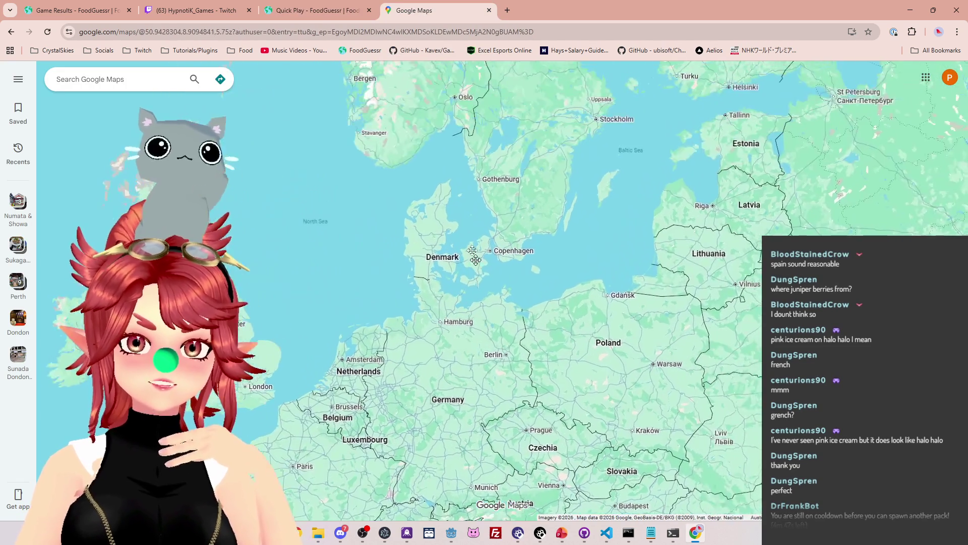
{"action": "scroll", "coordinate": [455, 214], "scroll_direction": "down", "scroll_amount": 1}
{"action": "scroll", "coordinate": [455, 214], "scroll_direction": "down", "scroll_amount": 2}
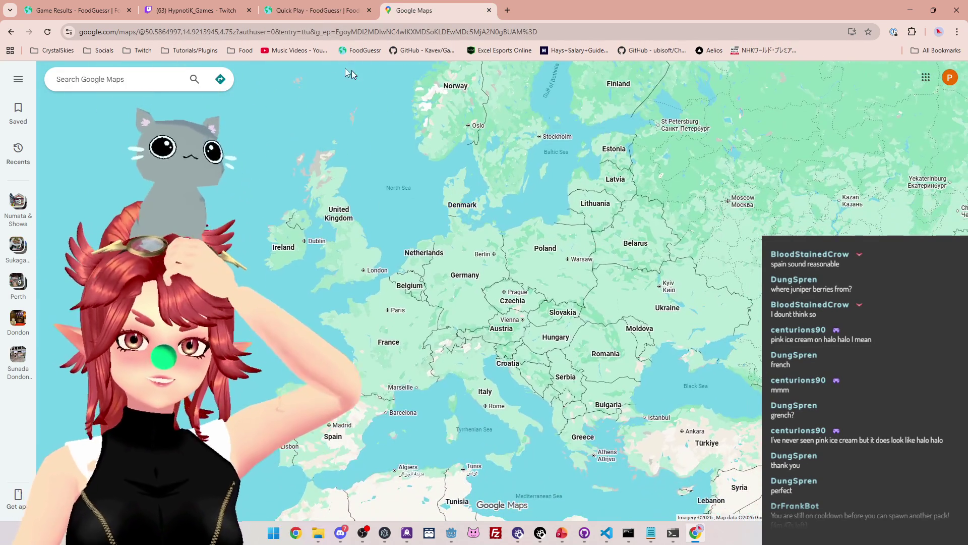
{"action": "left_click", "coordinate": [327, 12]}
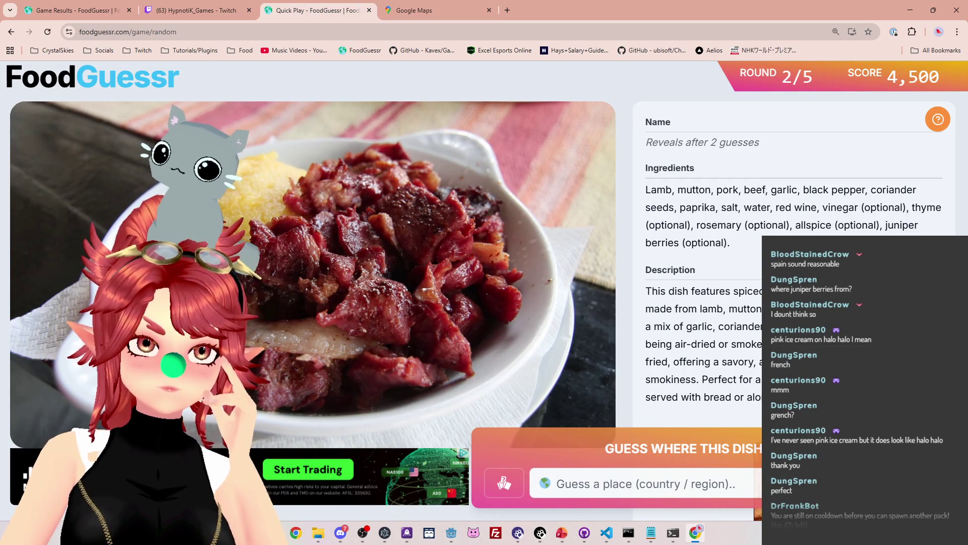
{"action": "left_click", "coordinate": [425, 14]}
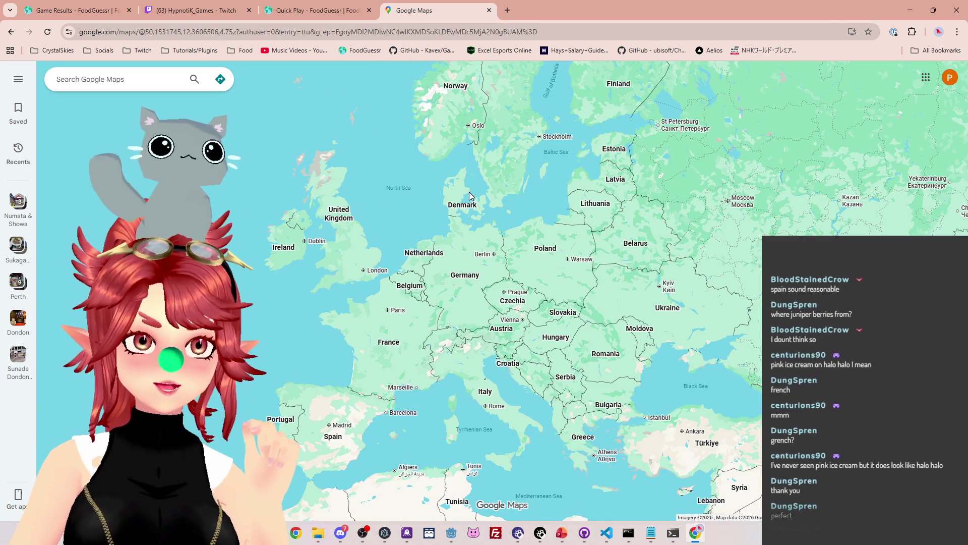
{"action": "scroll", "coordinate": [500, 178], "scroll_direction": "up", "scroll_amount": 1}
{"action": "mouse_move", "coordinate": [500, 177]}
{"action": "left_mouse_down"}
{"action": "mouse_move", "coordinate": [446, 258]}
{"action": "mouse_move", "coordinate": [474, 254]}
{"action": "mouse_move", "coordinate": [500, 328]}
{"action": "mouse_move", "coordinate": [530, 344]}
{"action": "left_mouse_up"}
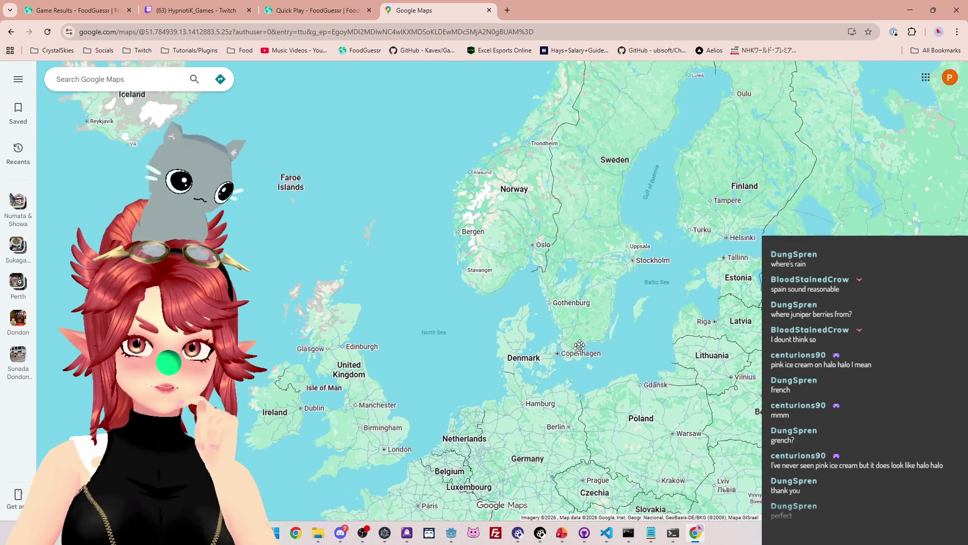
{"action": "left_click_drag", "start_coordinate": [568, 252], "coordinate": [572, 117]}
{"action": "left_click_drag", "start_coordinate": [519, 277], "coordinate": [505, 310]}
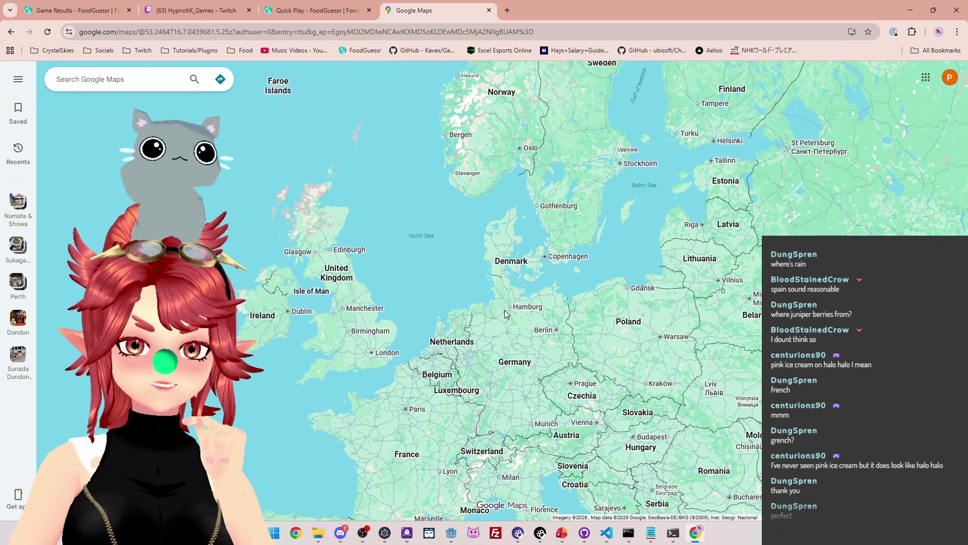
{"action": "scroll", "coordinate": [513, 352], "scroll_direction": "up", "scroll_amount": 2}
{"action": "scroll", "coordinate": [538, 252], "scroll_direction": "down", "scroll_amount": 5}
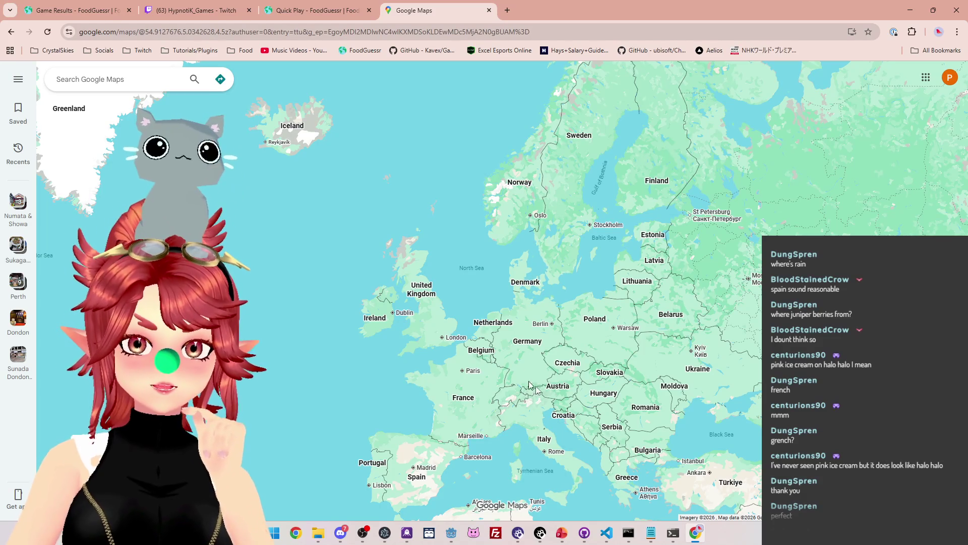
{"action": "left_click", "coordinate": [310, 11]}
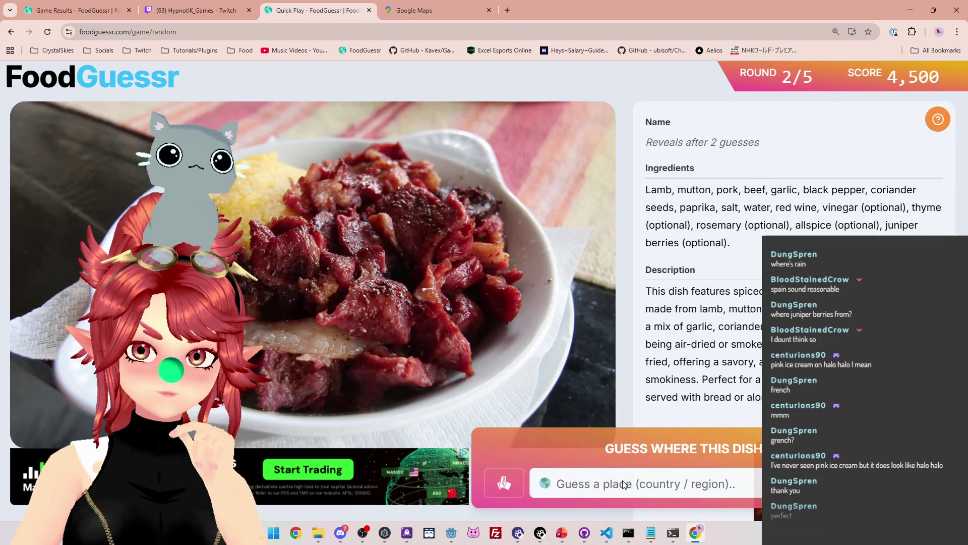
Step: Enter Denmark as the first country guess for the round 2 dish
{"action": "left_click", "coordinate": [624, 484]}
{"action": "type", "text": "den"}
{"action": "left_click", "coordinate": [578, 447]}
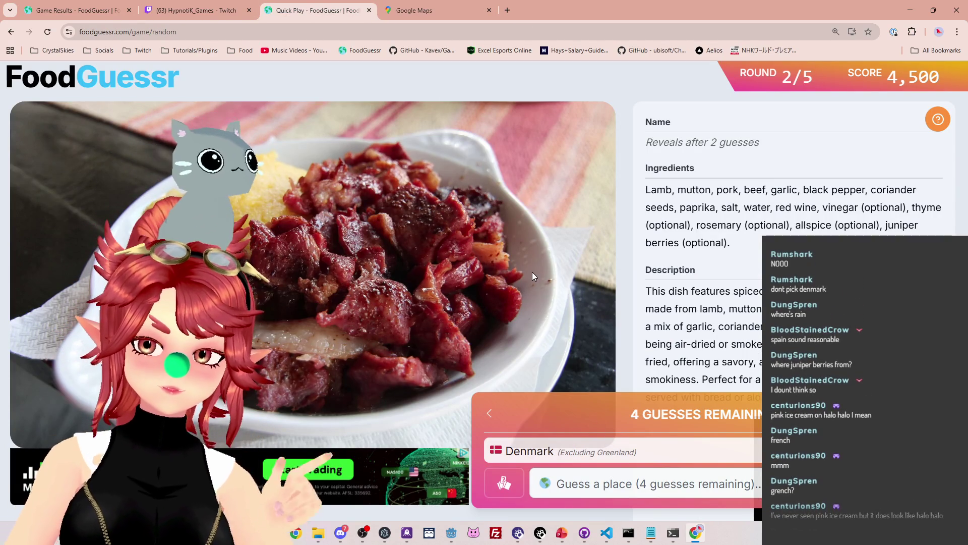
Step: Center Google Maps on Eastern Europe around Poland and Ukraine
{"action": "left_click", "coordinate": [450, 11]}
{"action": "left_click_drag", "start_coordinate": [529, 190], "coordinate": [495, 140]}
{"action": "scroll", "coordinate": [503, 202], "scroll_direction": "up", "scroll_amount": 2}
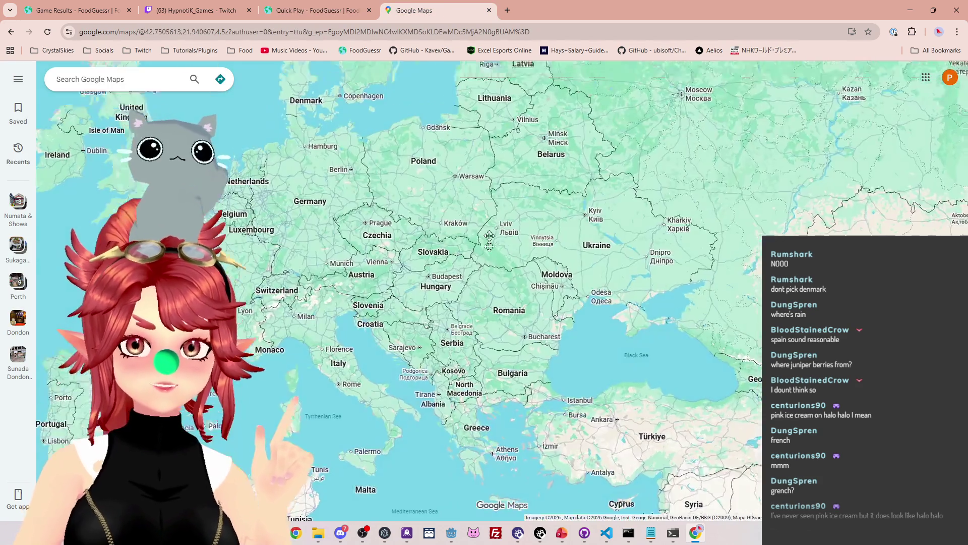
Step: Pan the Europe map over Scandinavia, the Baltic, Italy, Greece and Türkiye, rechecking the dish
{"action": "left_click_drag", "start_coordinate": [489, 236], "coordinate": [505, 337]}
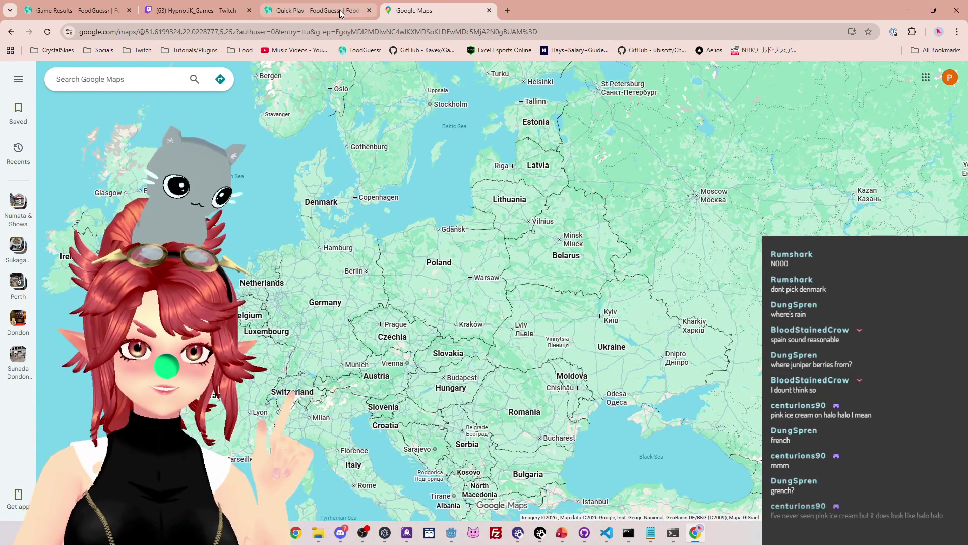
{"action": "left_click", "coordinate": [310, 9]}
{"action": "left_click", "coordinate": [435, 14]}
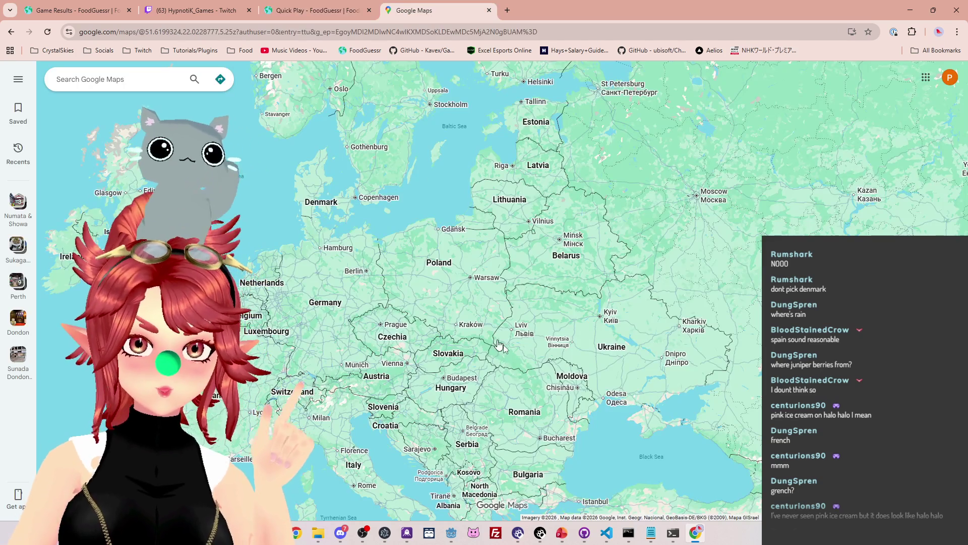
{"action": "left_click_drag", "start_coordinate": [498, 344], "coordinate": [500, 272]}
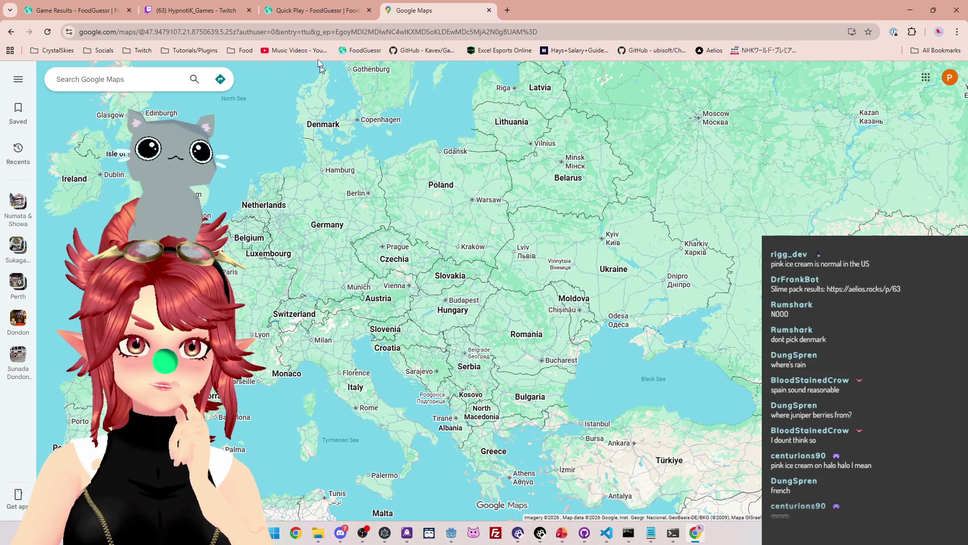
{"action": "left_click", "coordinate": [317, 10]}
{"action": "left_click", "coordinate": [410, 12]}
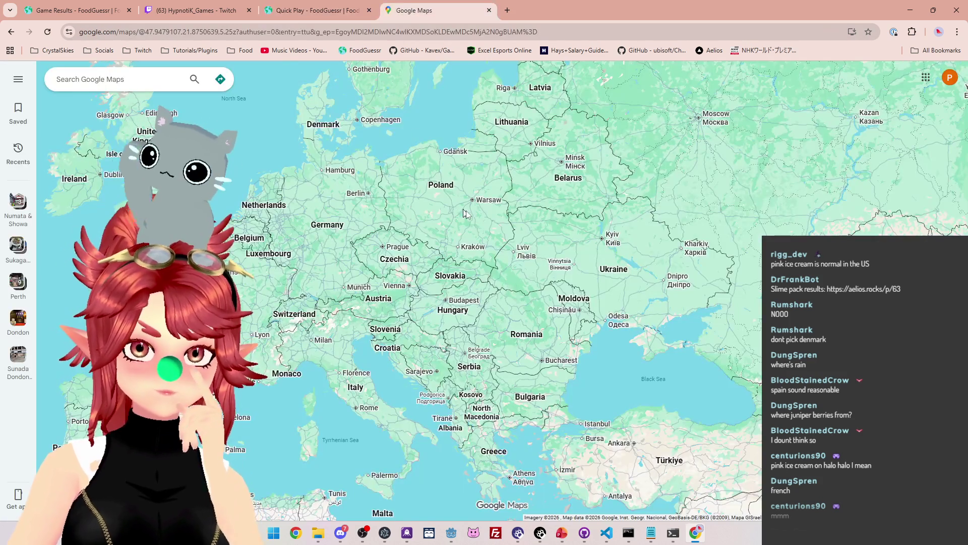
Step: Fine-tune the map around Romania and Moldova, then Scandinavia and the Baltic
{"action": "left_click_drag", "start_coordinate": [538, 336], "coordinate": [545, 323]}
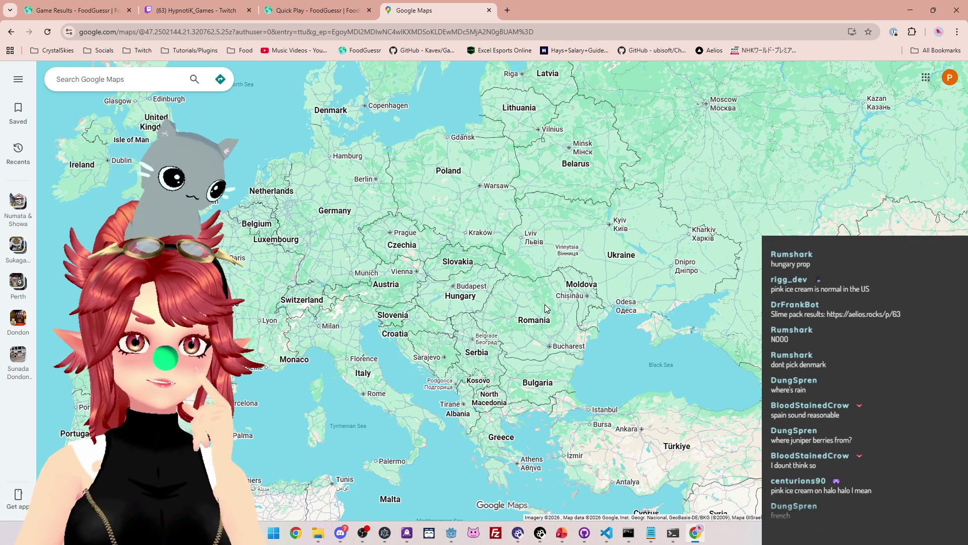
{"action": "mouse_move", "coordinate": [559, 316]}
{"action": "left_mouse_down"}
{"action": "mouse_move", "coordinate": [587, 295]}
{"action": "mouse_move", "coordinate": [590, 303]}
{"action": "left_mouse_up"}
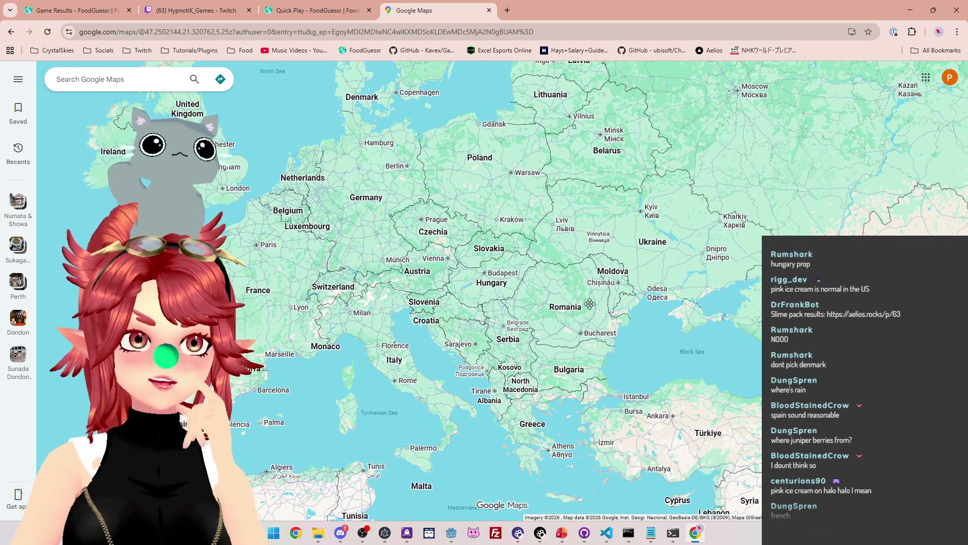
{"action": "left_click_drag", "start_coordinate": [590, 303], "coordinate": [601, 305]}
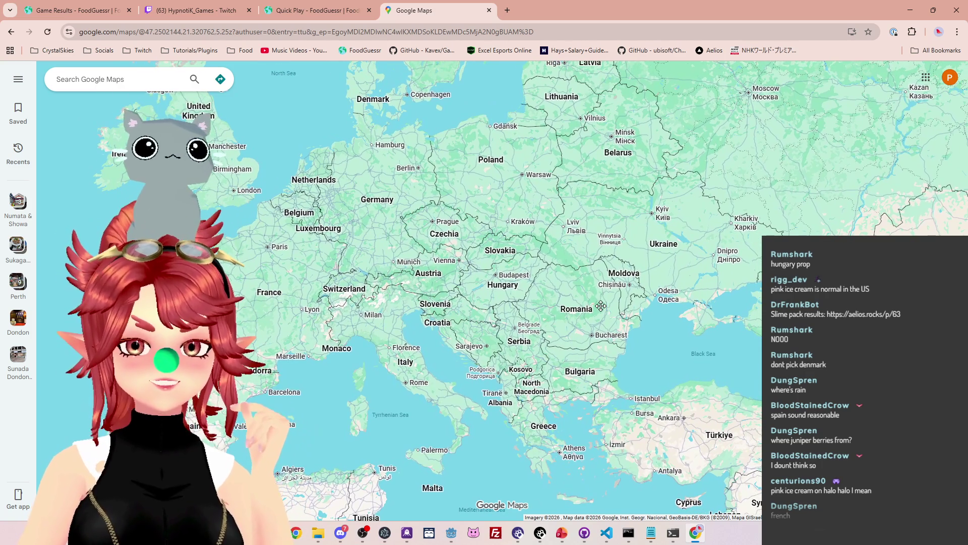
{"action": "left_click", "coordinate": [319, 17]}
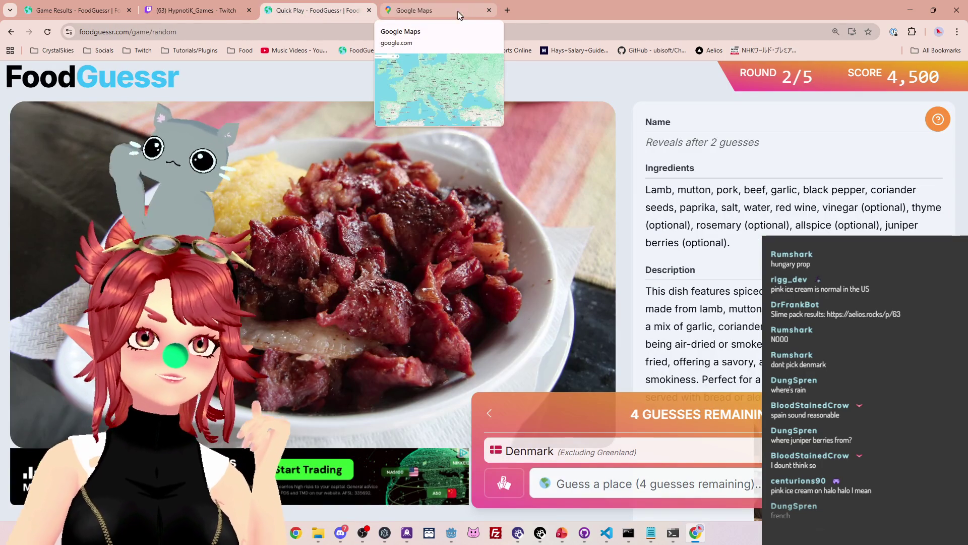
{"action": "mouse_move", "coordinate": [446, 11]}
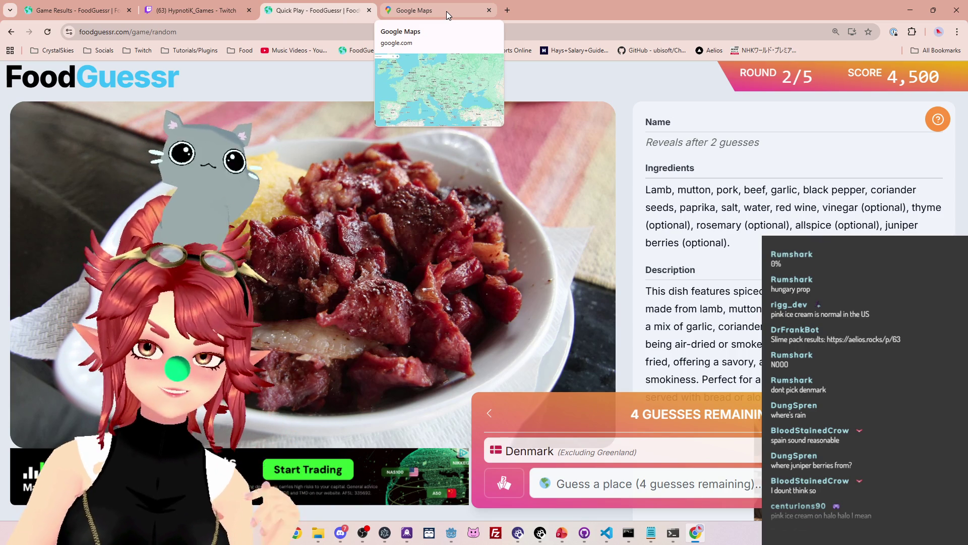
{"action": "left_click", "coordinate": [446, 11]}
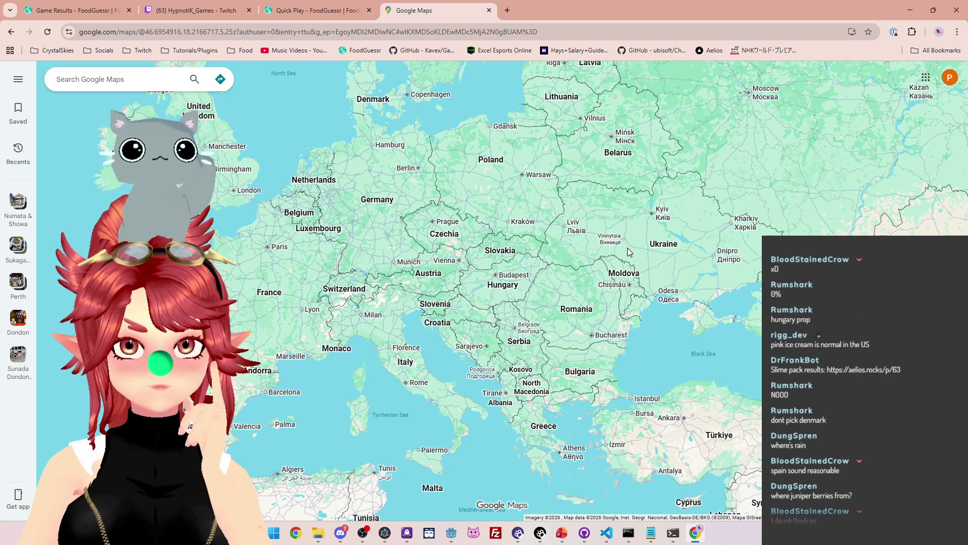
{"action": "left_click_drag", "start_coordinate": [641, 242], "coordinate": [625, 279]}
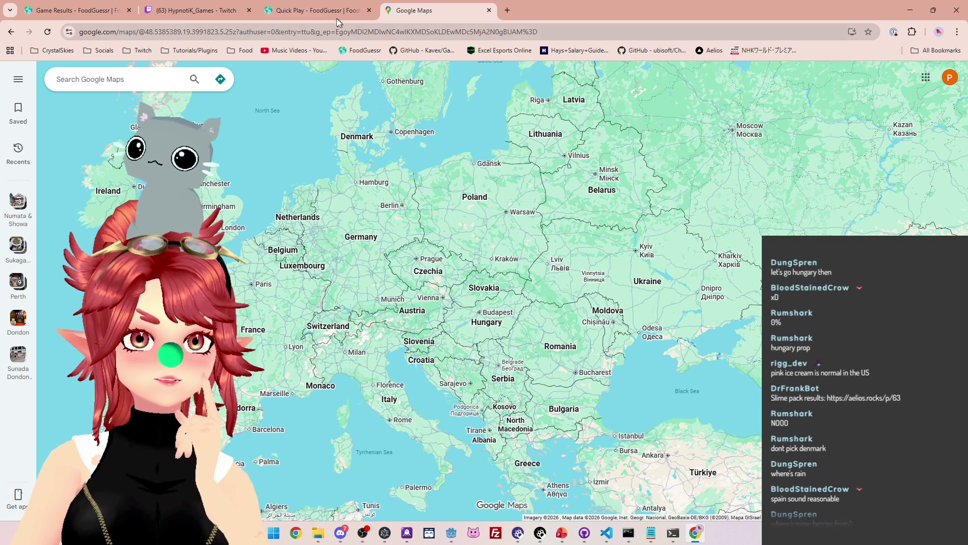
{"action": "key", "text": "ctrl+shift+Tab"}
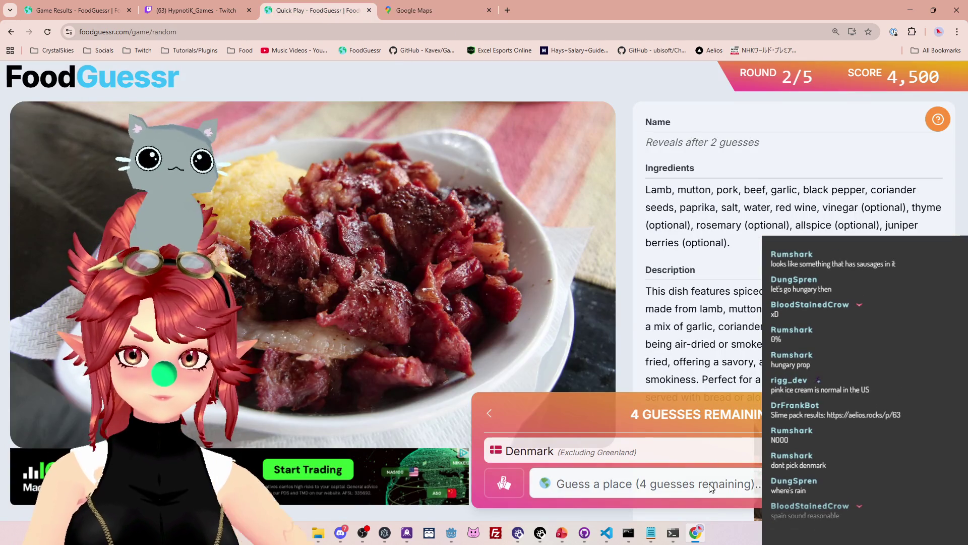
Step: Guess Moldova second, revealing the dish as Pastramă with 3 guesses left
{"action": "left_click", "coordinate": [711, 487]}
{"action": "type", "text": "mol"}
{"action": "left_click", "coordinate": [647, 450]}
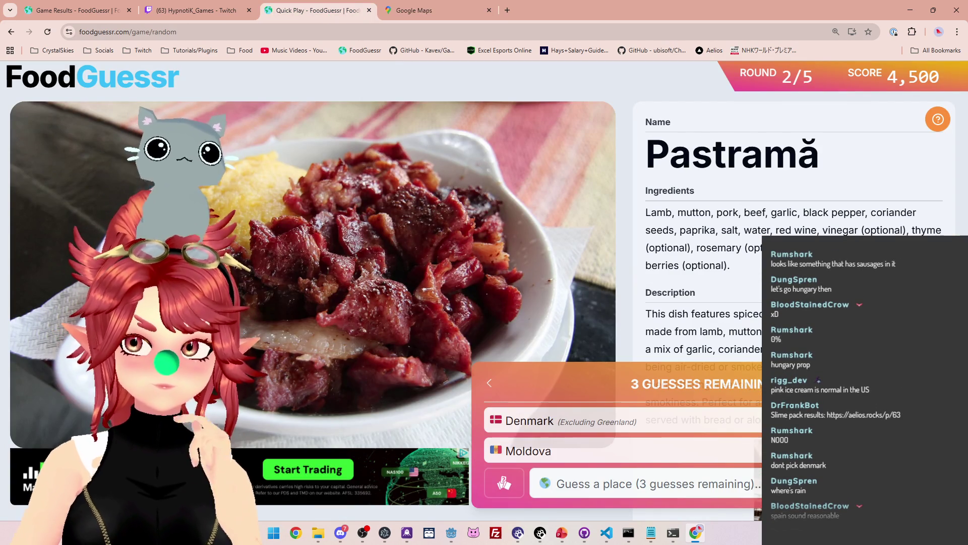